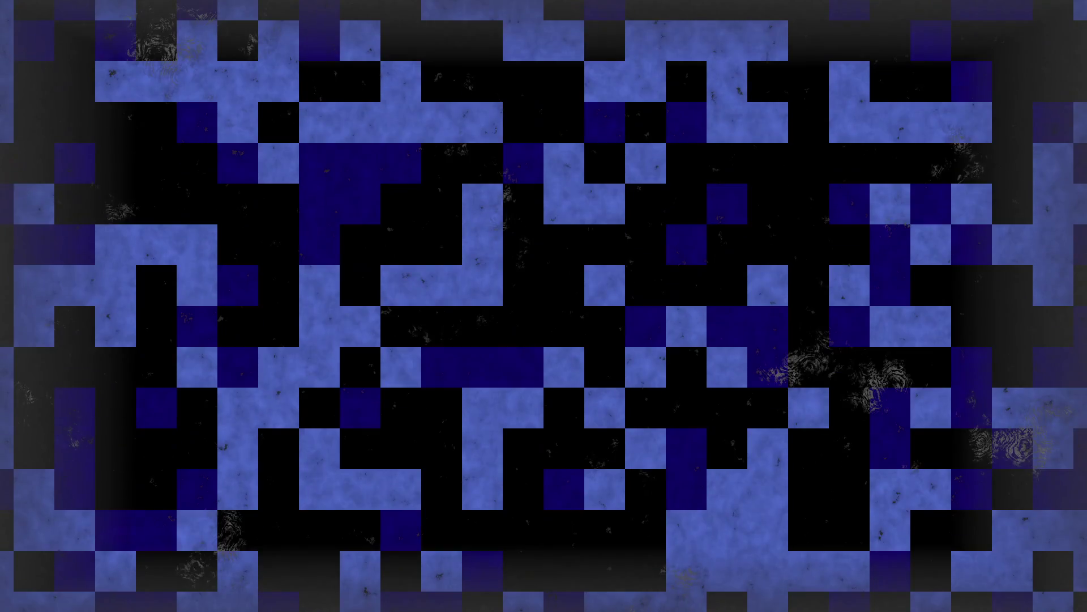
- Scroll down to the Feedback notes showing the class strengths and weaknesses table
scroll(541, 212, "down", 10)
scroll(506, 190, "down", 4)
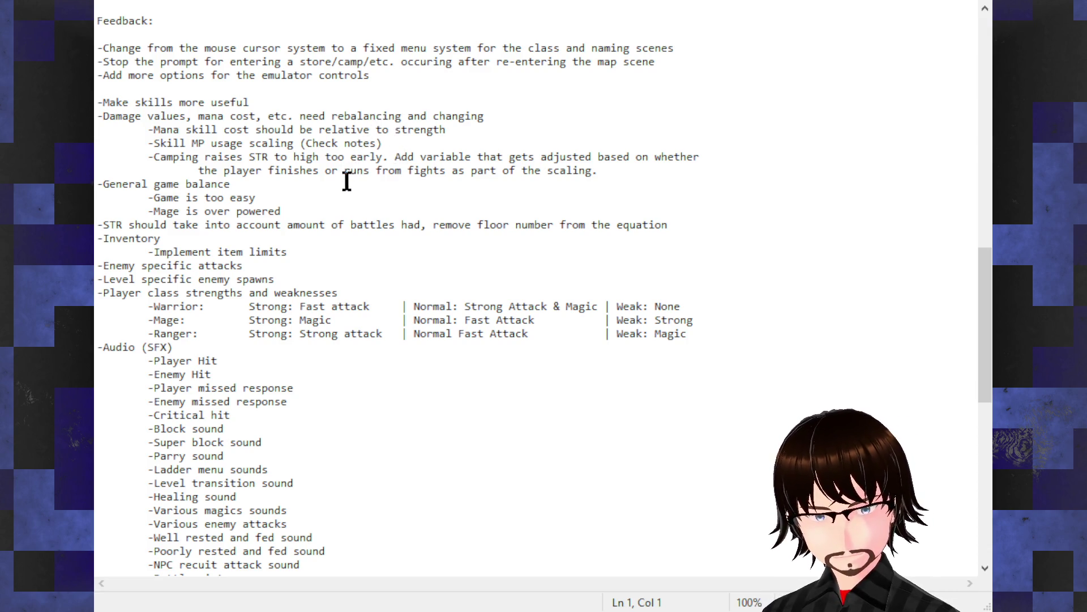
- Add a tab and a closing '|' at the end of the Warrior, Mage and Ranger rows
left_click(724, 308)
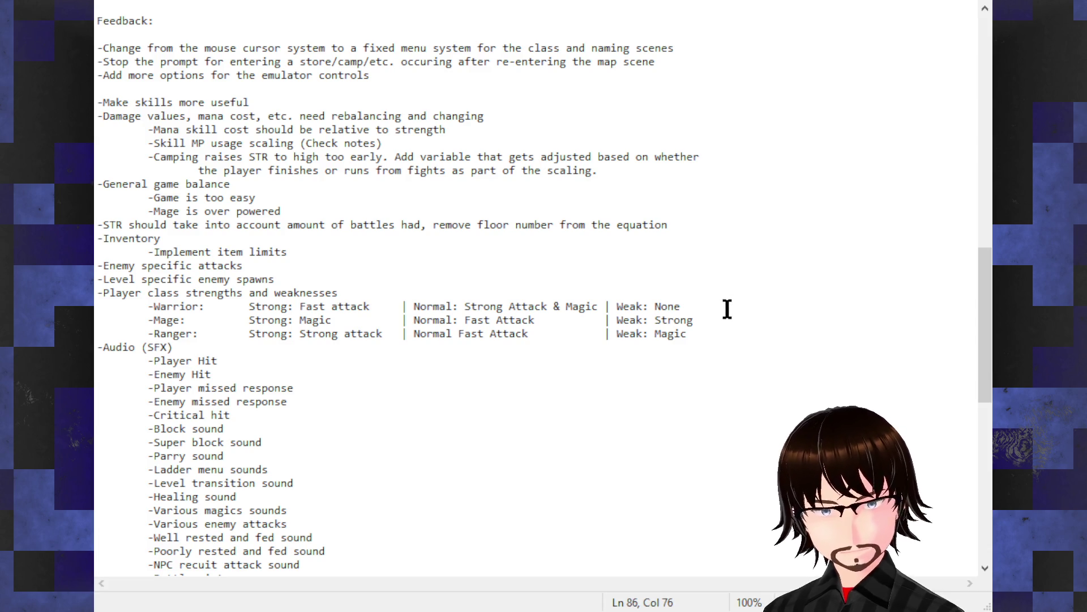
key("Tab")
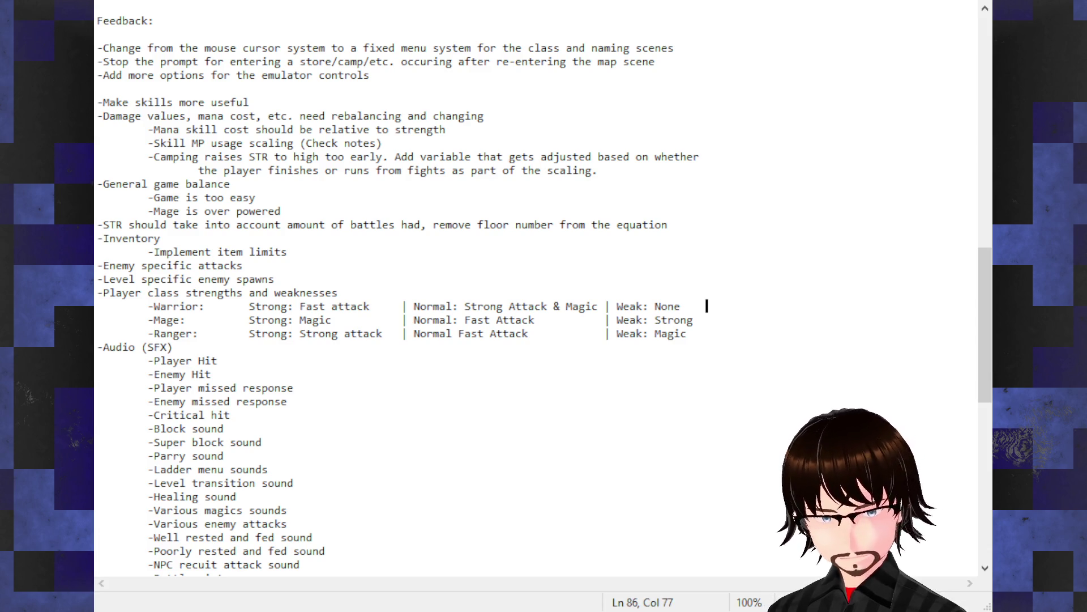
left_click(716, 322)
key("Tab")
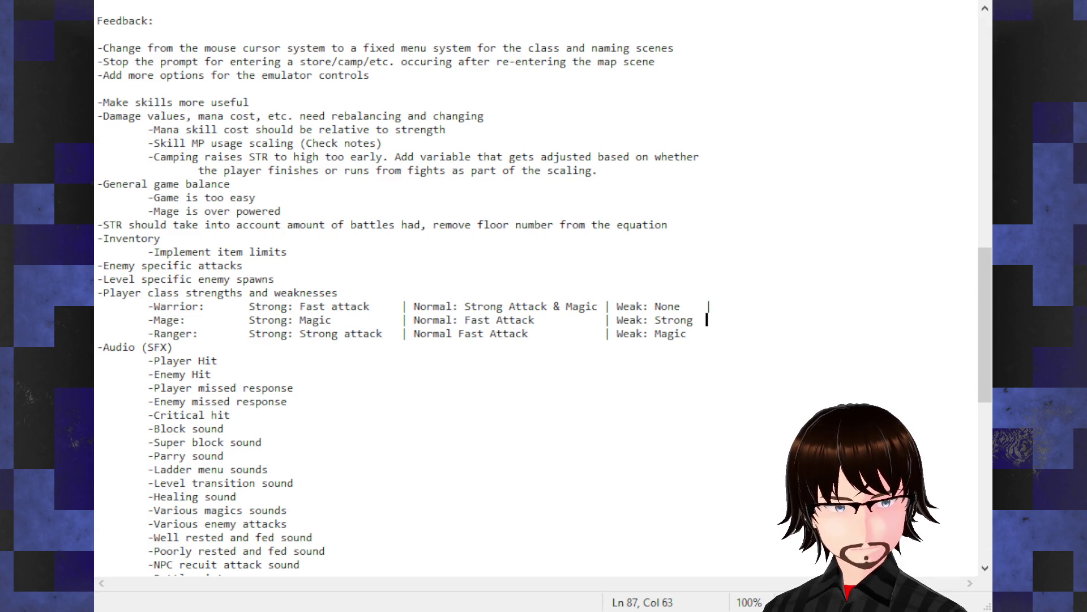
type("|")
left_click(719, 341)
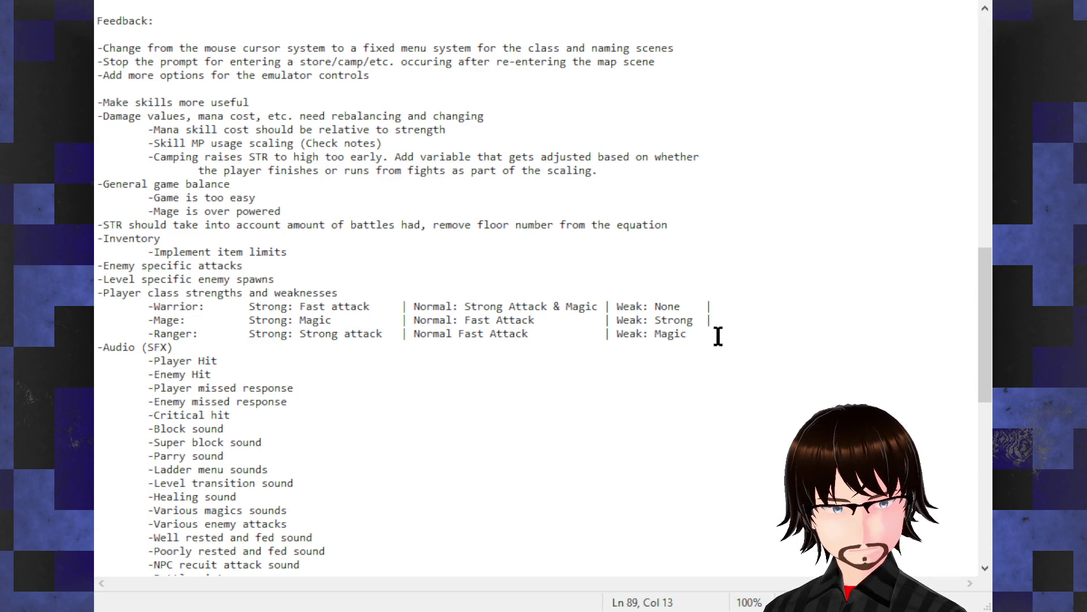
left_click(719, 335)
key("Tab")
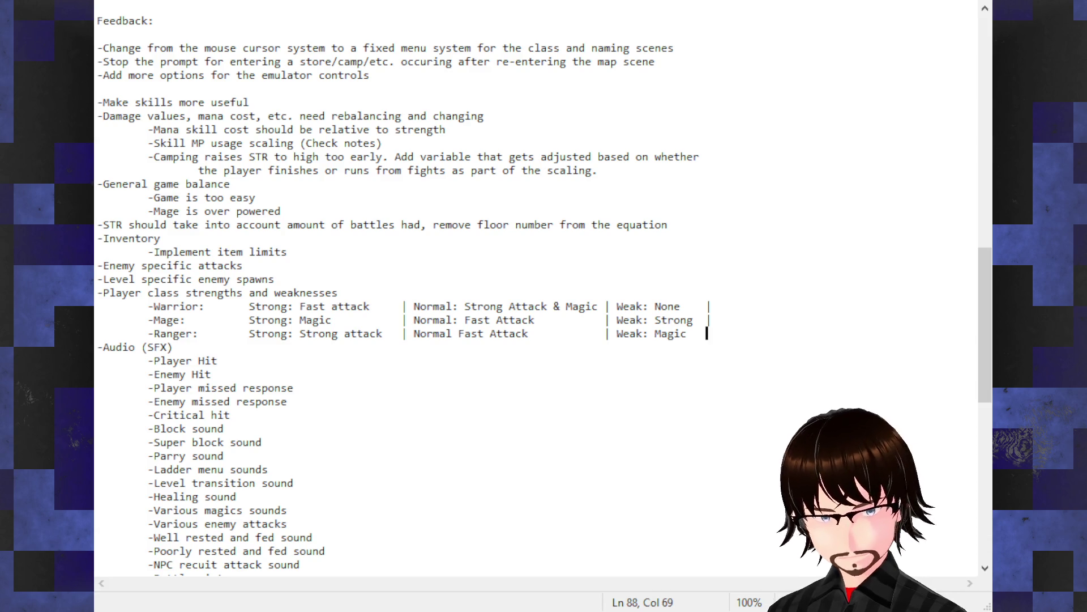
type("|")
- Start a new column after the Warrior row's pipe, typing 'Nom'
left_click(745, 295)
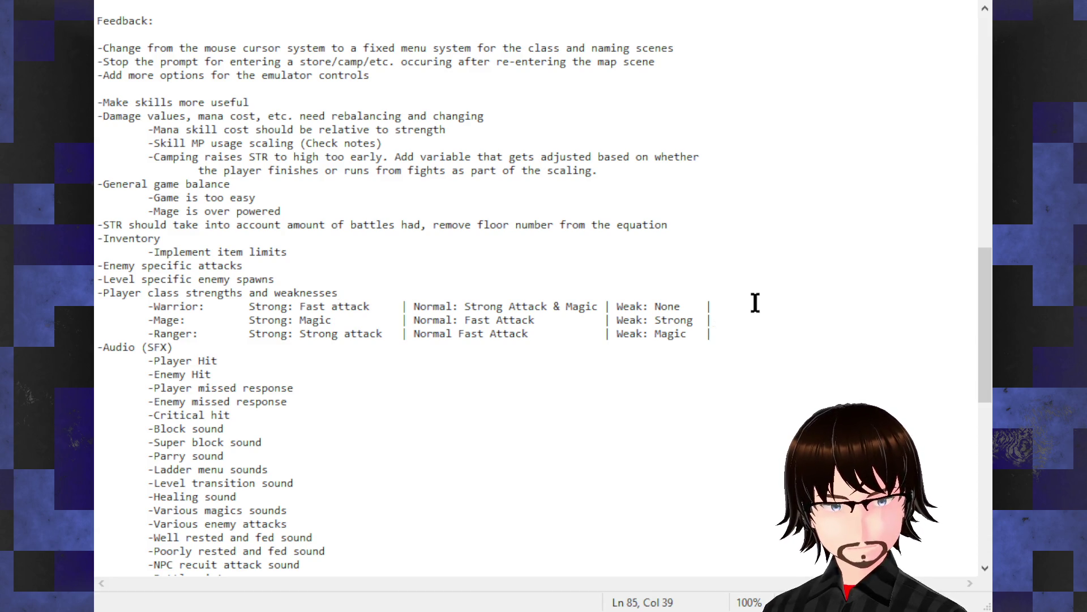
left_click(755, 303)
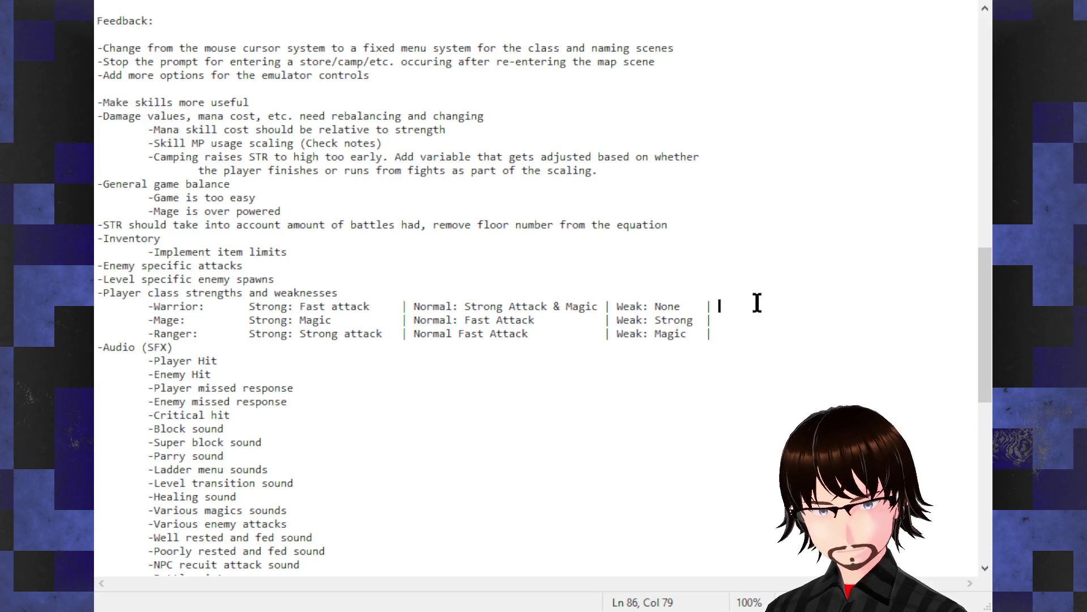
type("Nom")
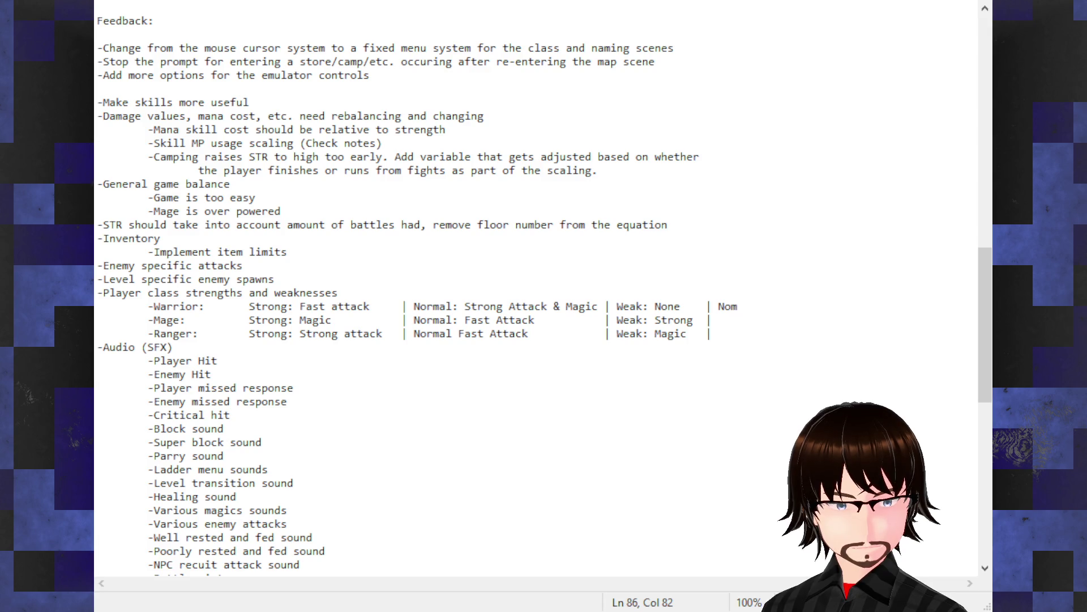
- Replace the Warrior's new column text with 'Attack Type:' followed by a tab and 'Slash'
key("BackSpace")
type("rmal Ata")
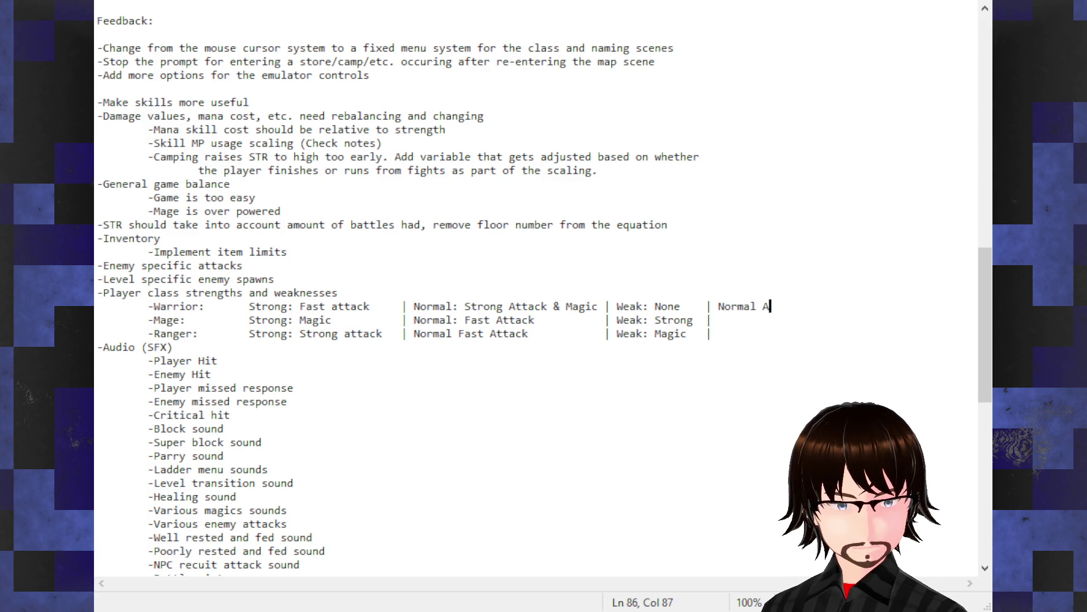
key("BackSpace")
key("BackSpace")
key("BackSpace")
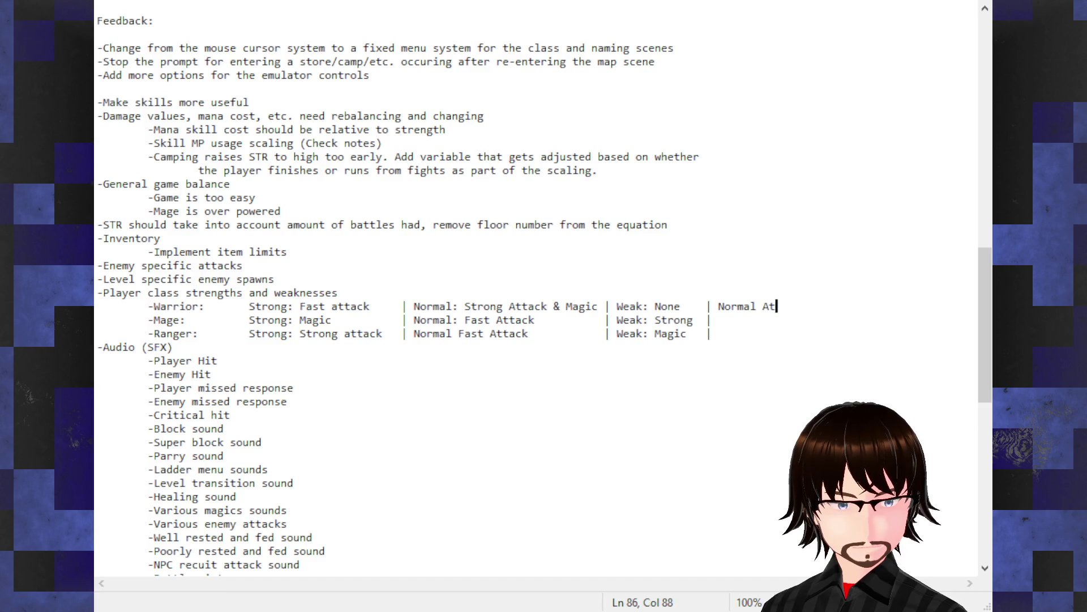
key("BackSpace")
key("BackSpace")
key("BackSpace")
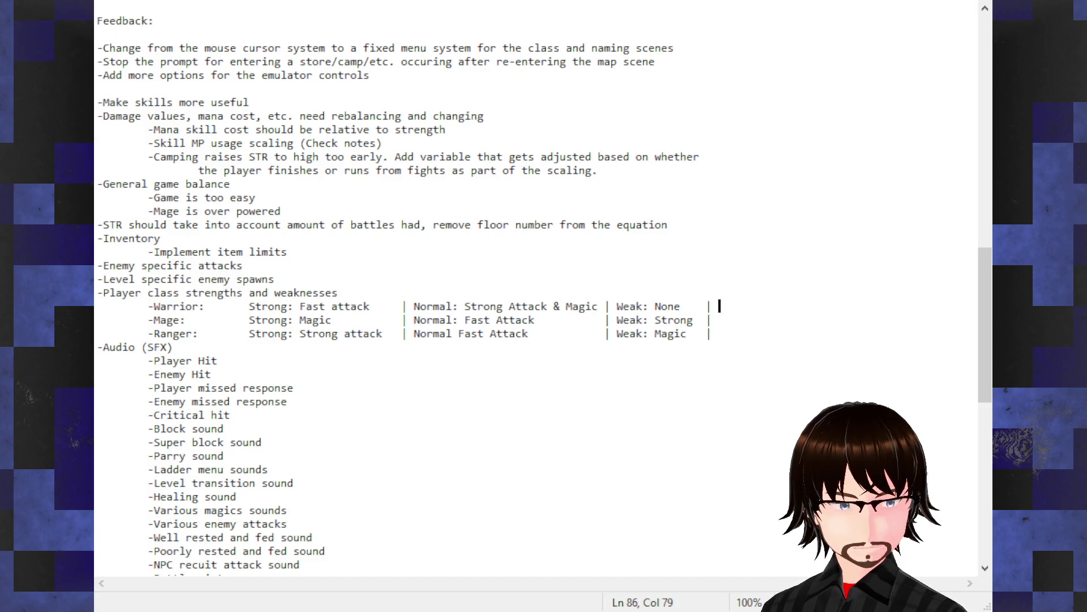
type("Attac")
type("k Tye")
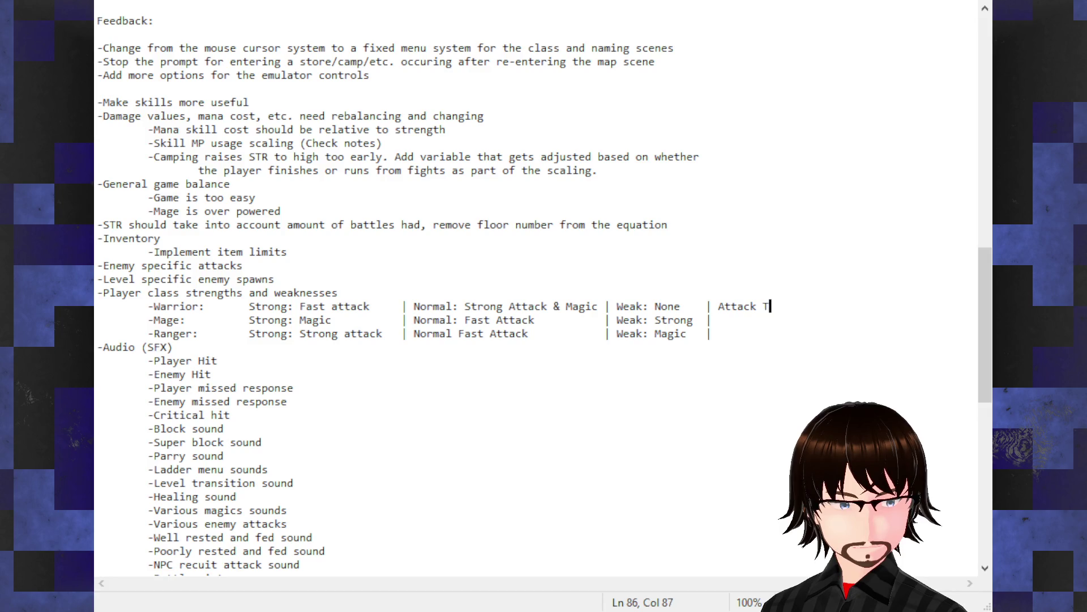
key("BackSpace")
type("pe:")
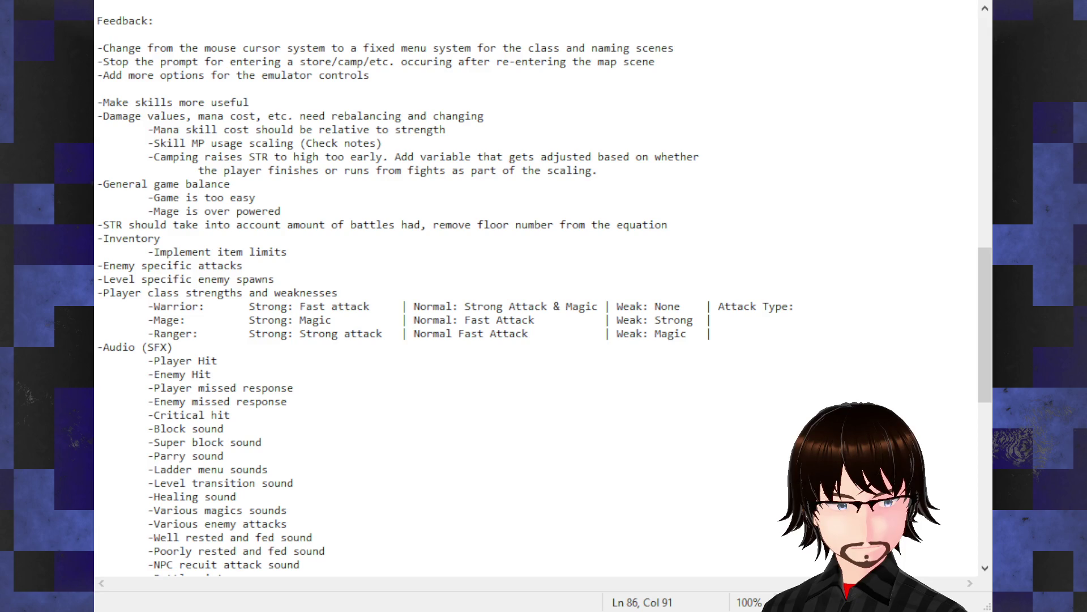
key("Tab")
type("Slash")
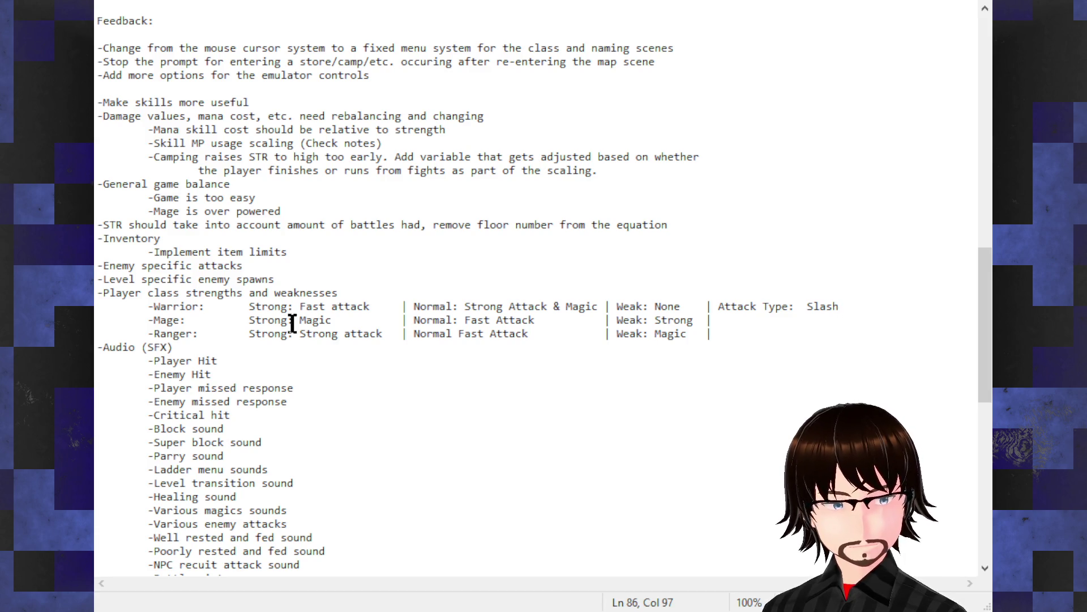
- Add the missing colon after 'Normal' on the Ranger row
left_click(453, 334)
key("BackSpace")
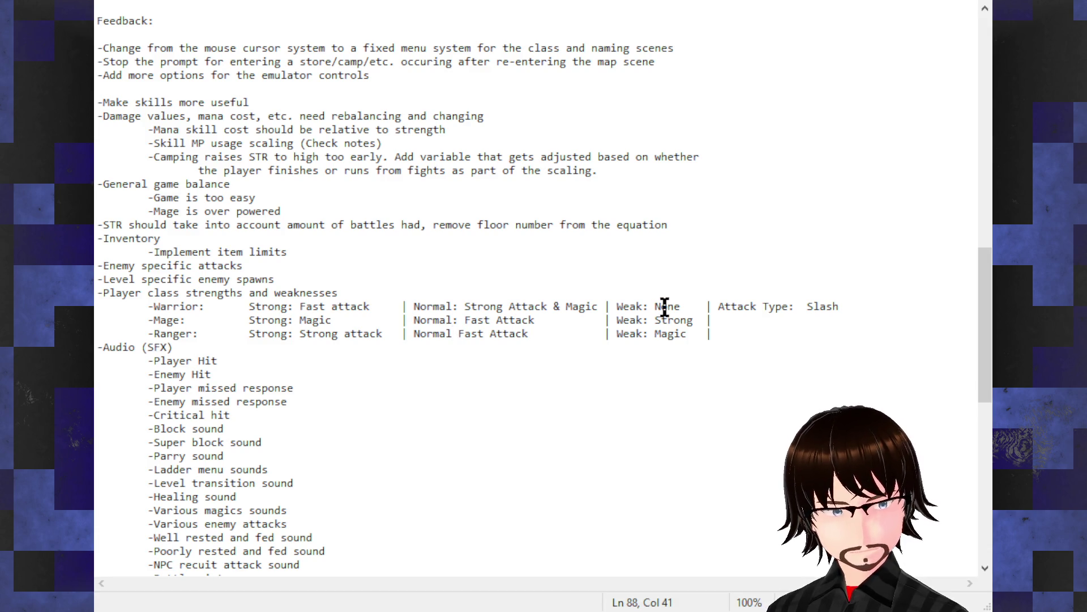
type(":")
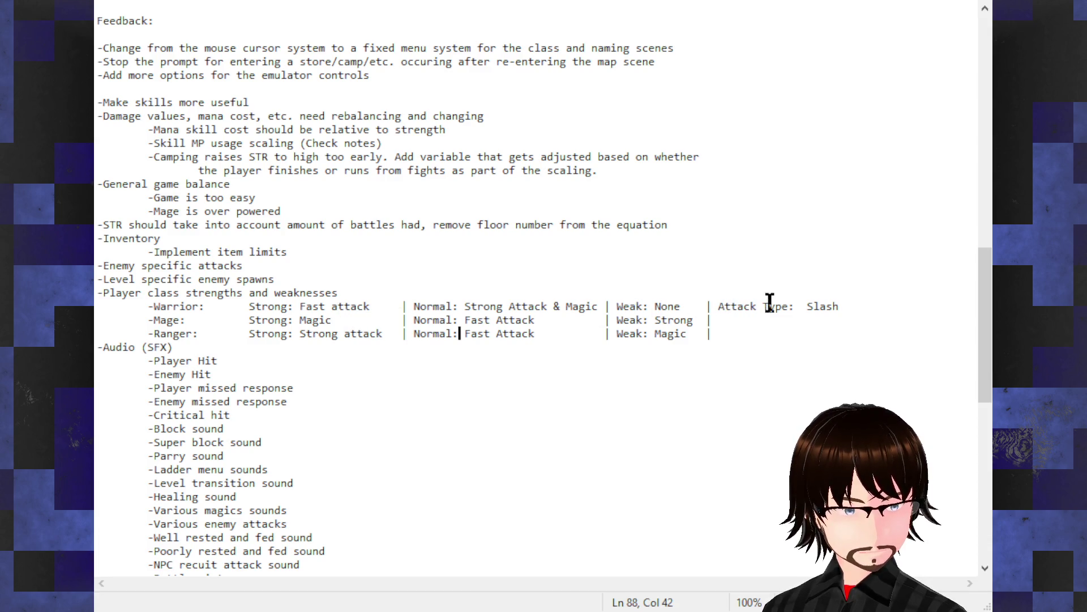
left_click(860, 310)
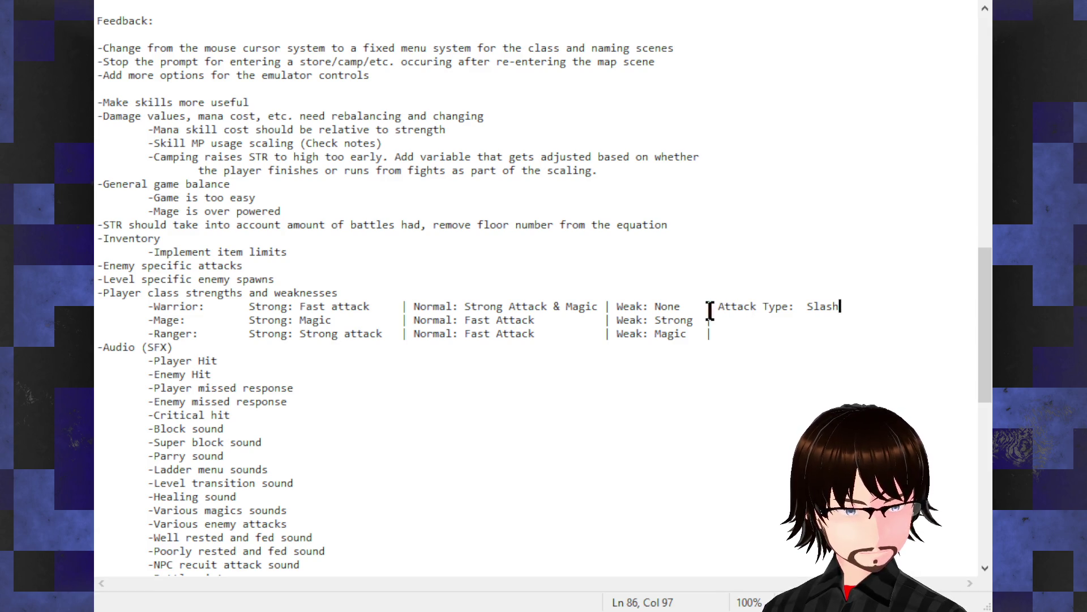
double_click(666, 306)
left_click(665, 305)
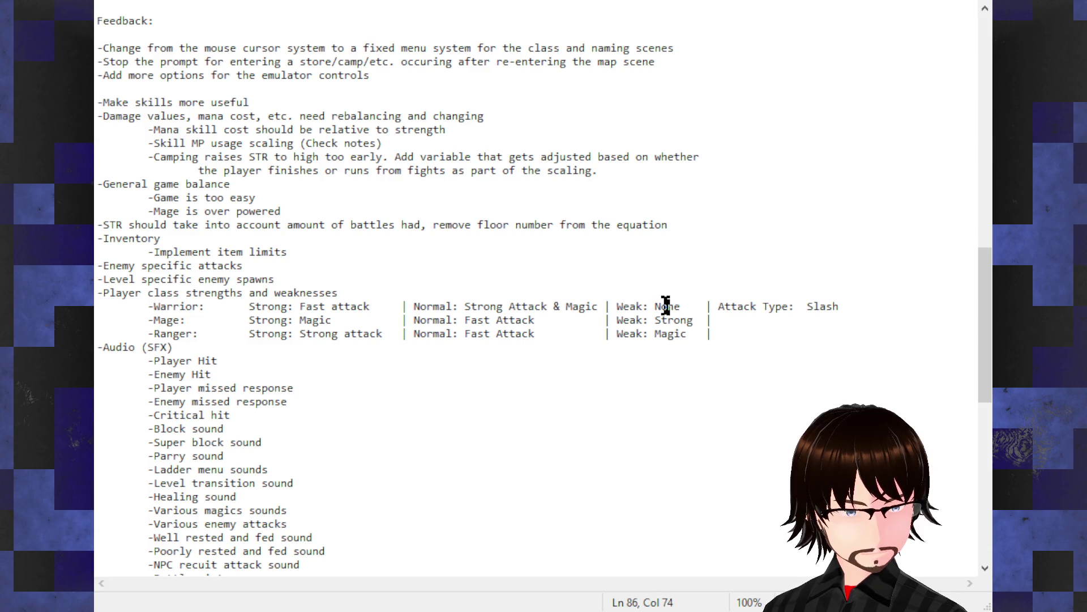
mouse_move(681, 306)
left_mouse_down()
mouse_move(644, 304)
mouse_move(656, 304)
left_mouse_up()
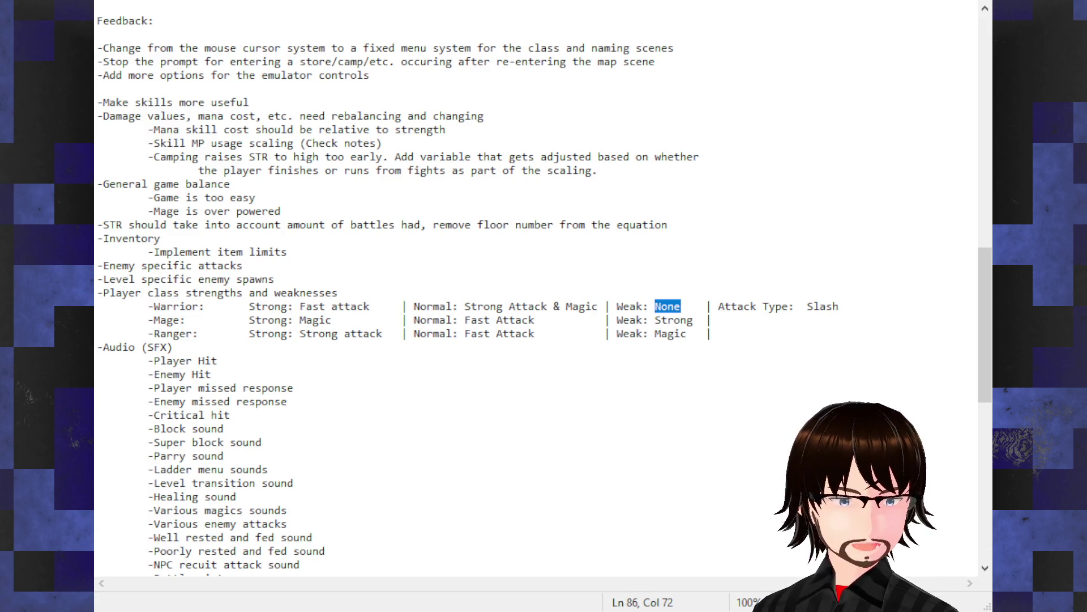
- Add 'Attack Type:' labels to the ends of the Mage and Ranger rows
left_click(744, 318)
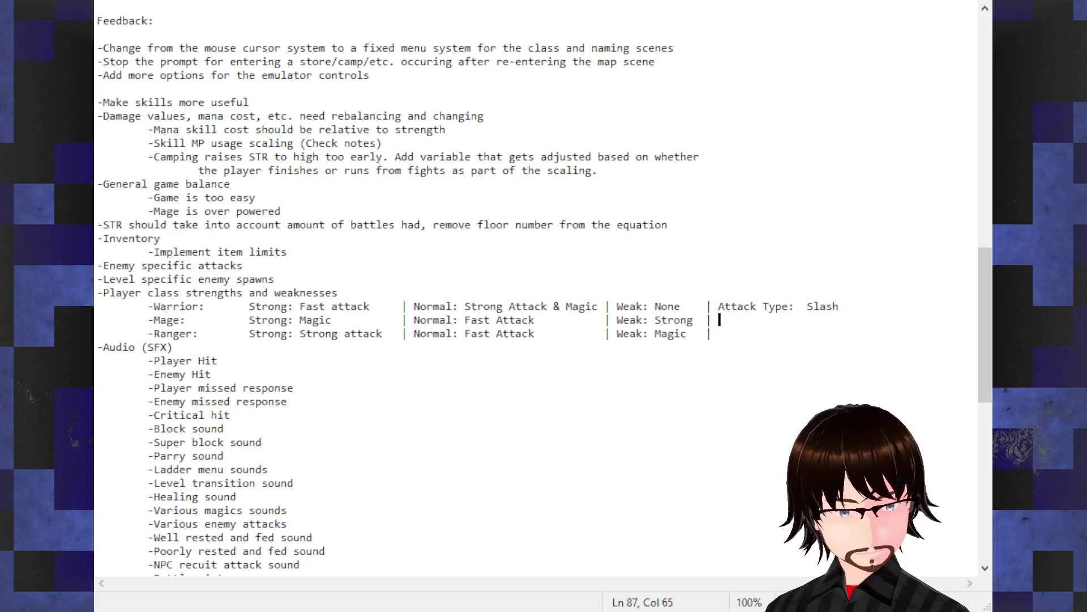
type("Attack ")
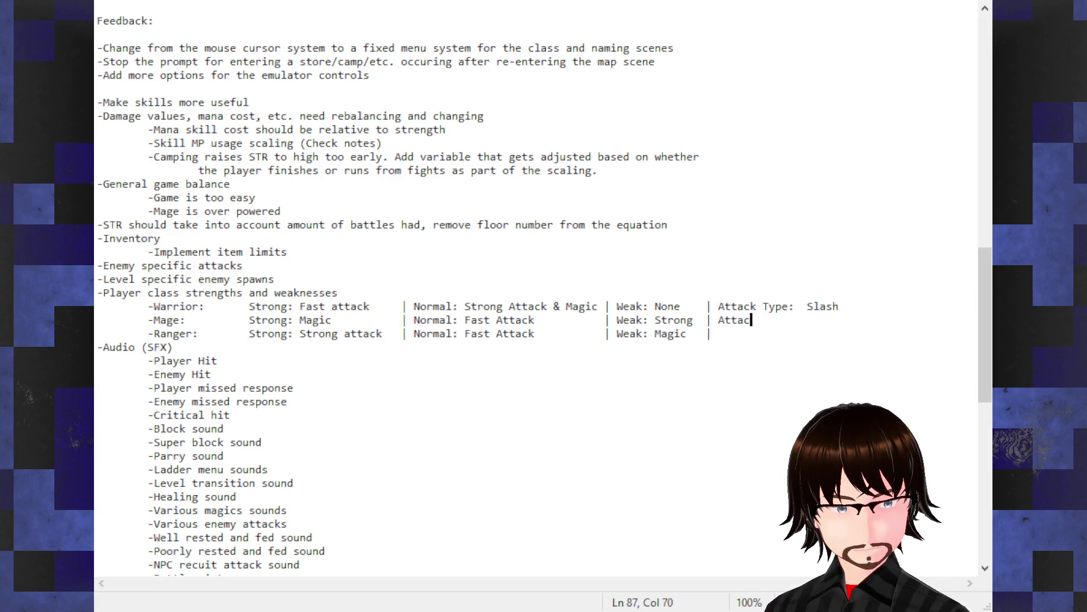
type("Type:")
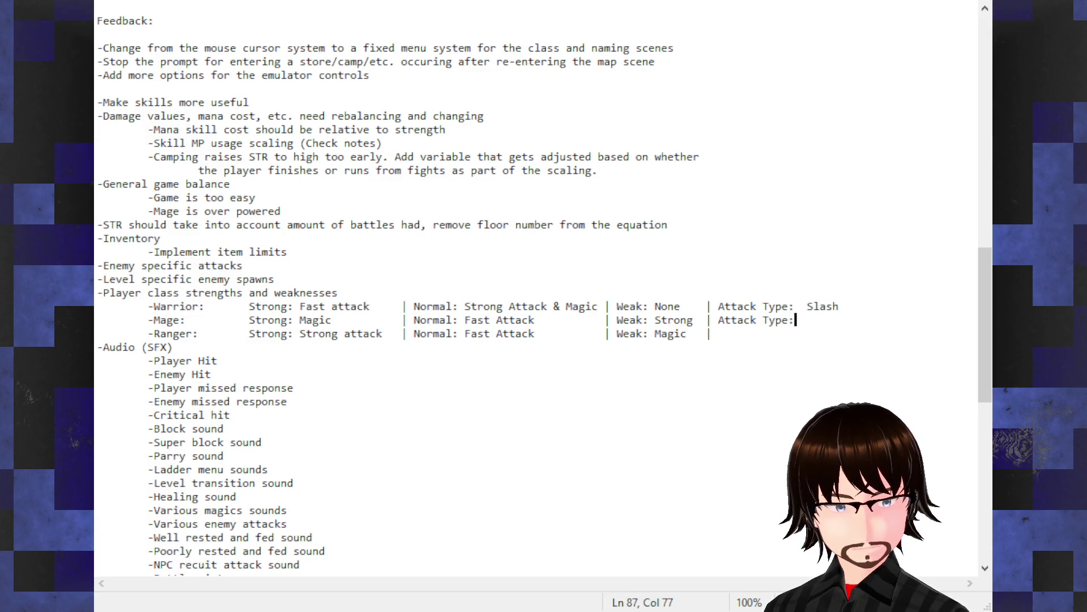
key("Down")
type("A")
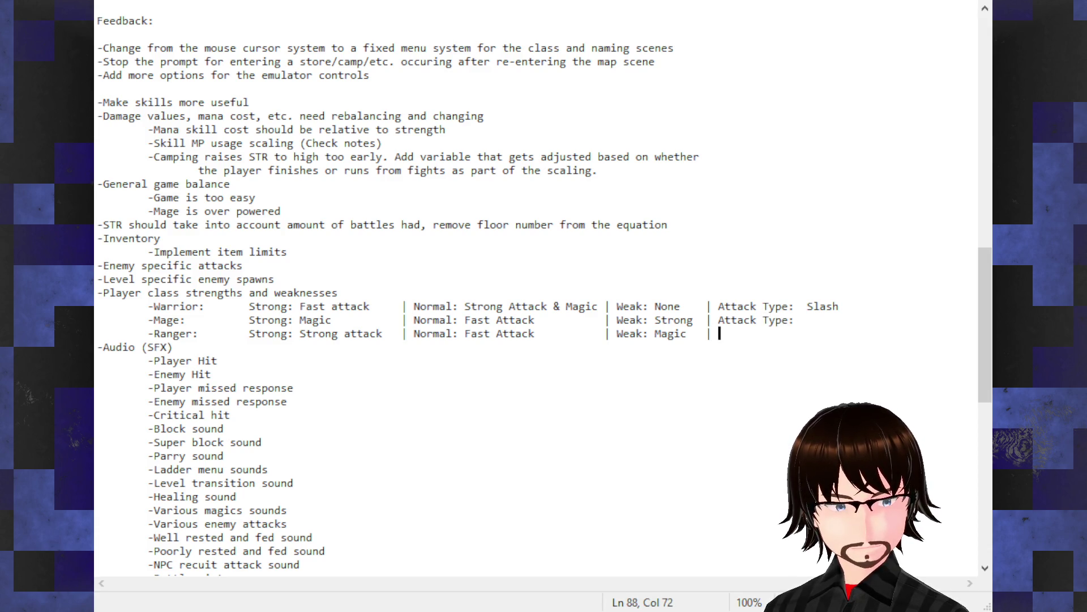
type("ttack ")
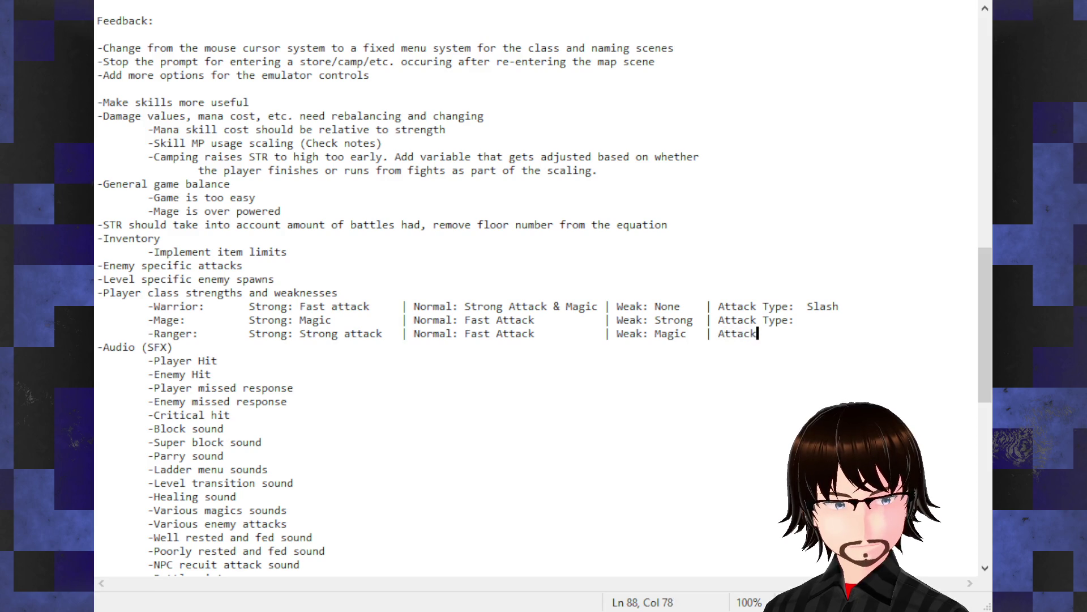
type("Type:")
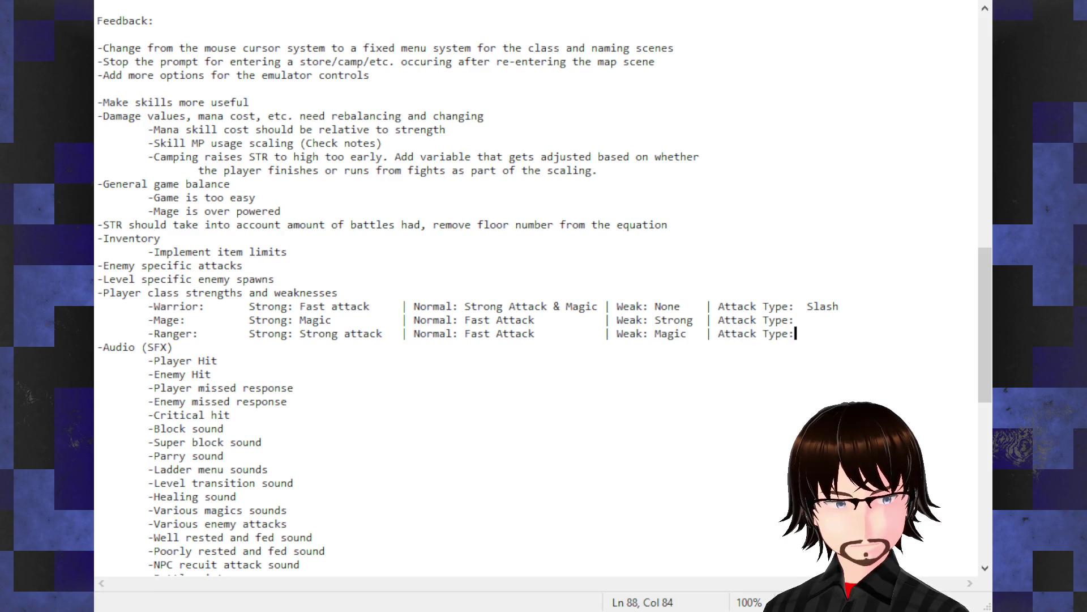
- Enter 'Basic Magic or Prod' as the Mage's attack type
left_click(788, 315)
key("Right")
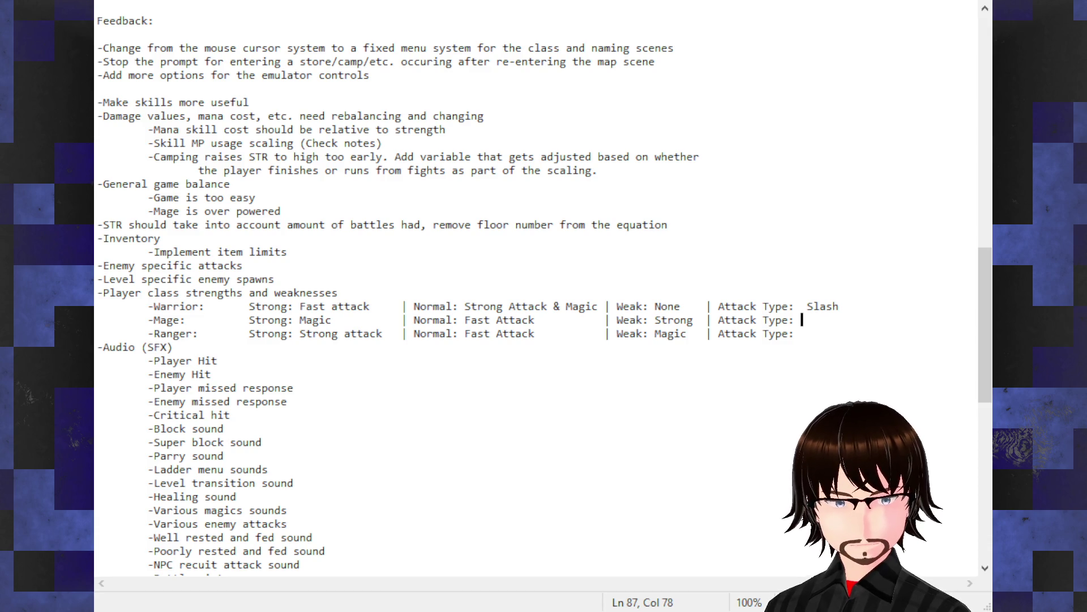
type("Ba")
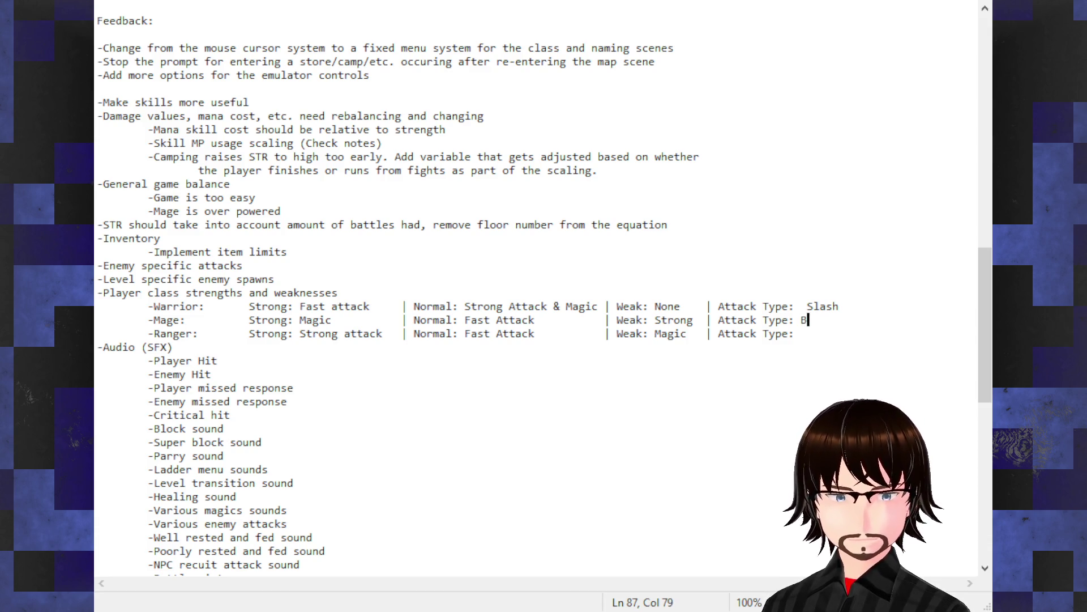
key("BackSpace")
key("BackSpace")
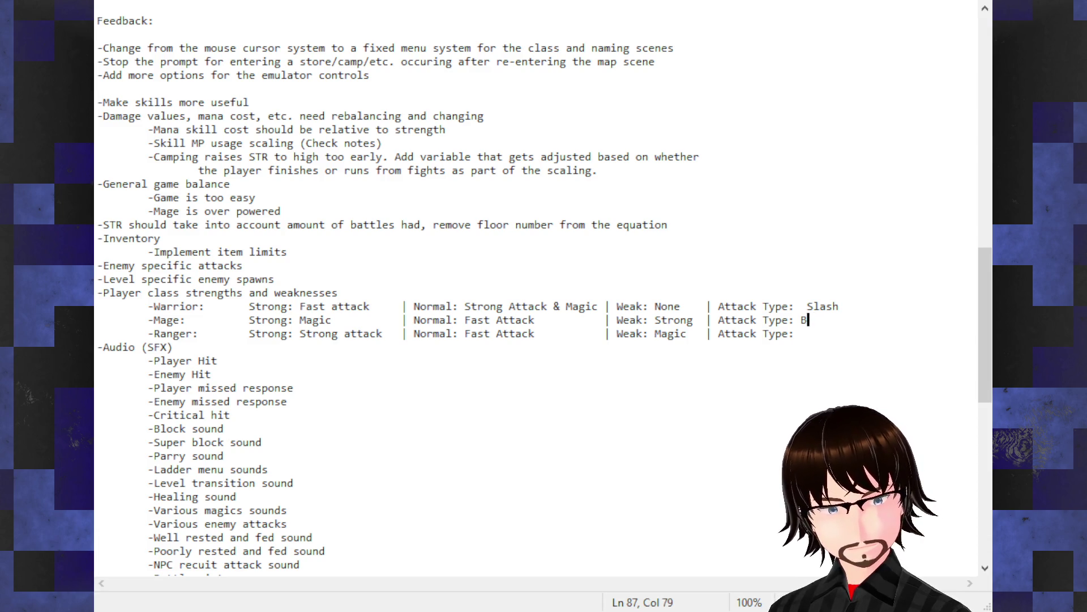
type("Baisc")
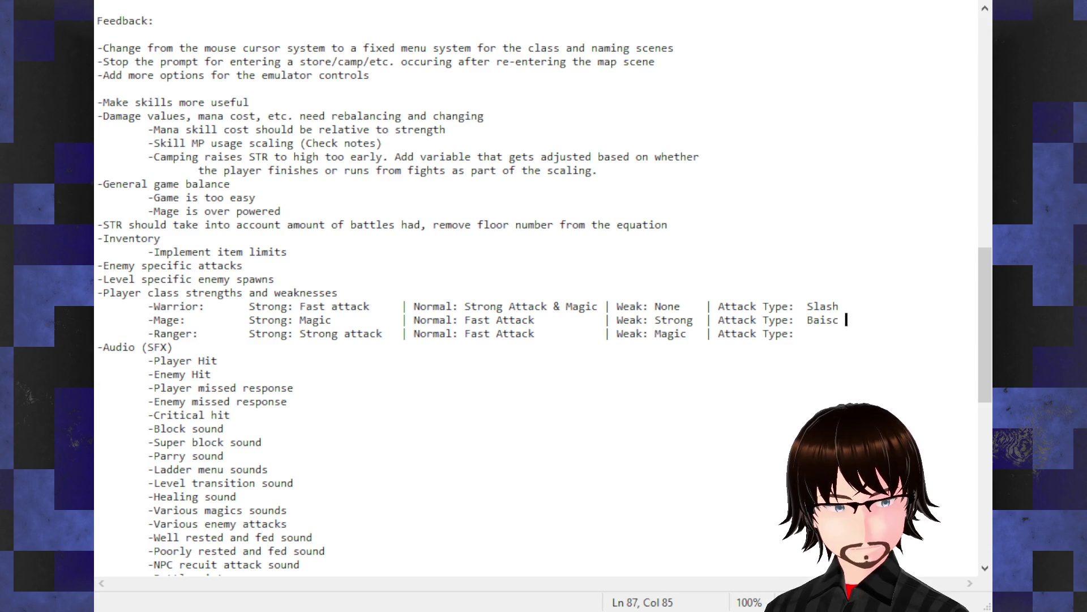
key("BackSpace")
key("BackSpace")
key("BackSpace")
type("s")
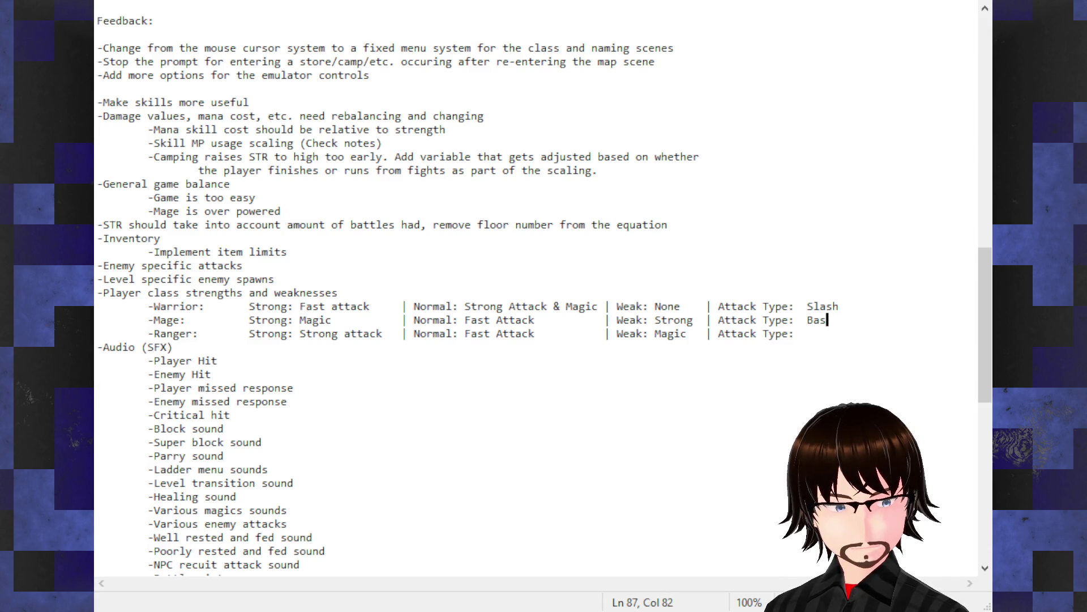
type("ic Mag")
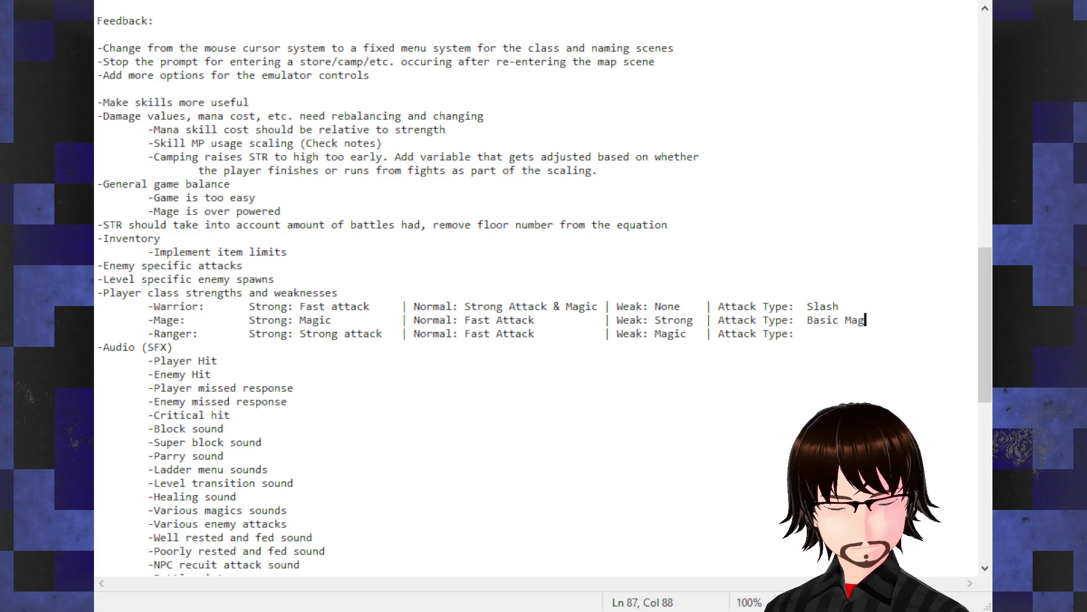
type("ic or Prod")
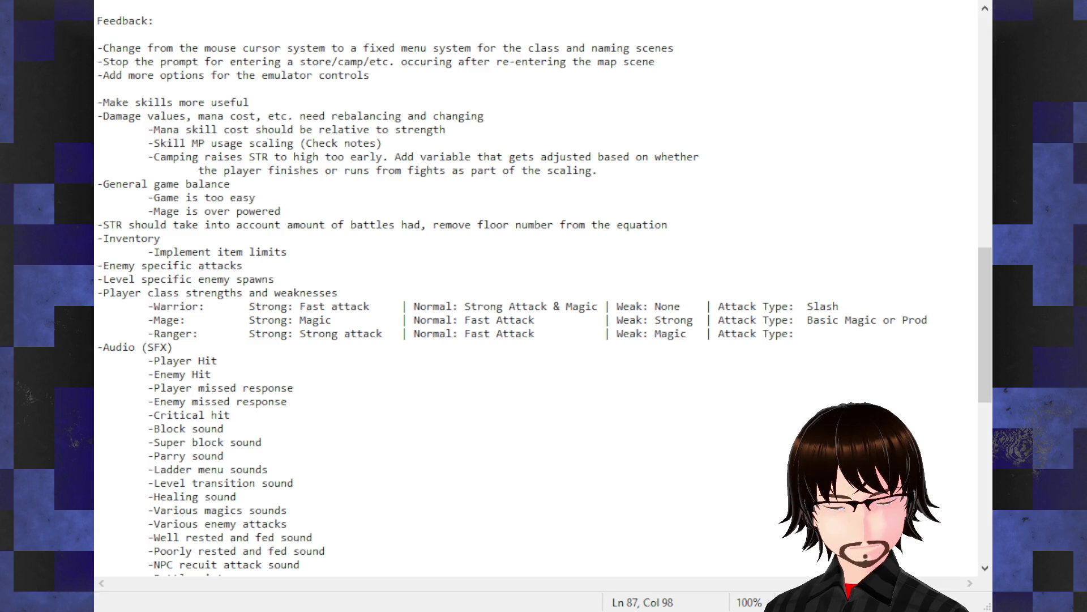
- Enter the Ranger's attack type, which ends up misspelled as 'Pirce'
key("Down")
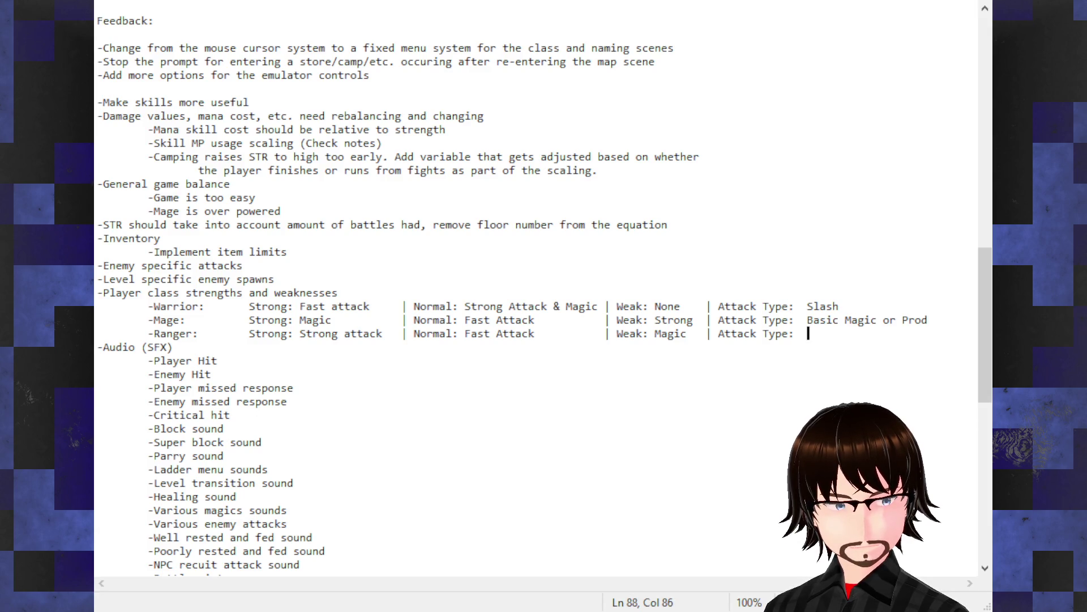
key("BackSpace")
key("BackSpace")
key("BackSpace")
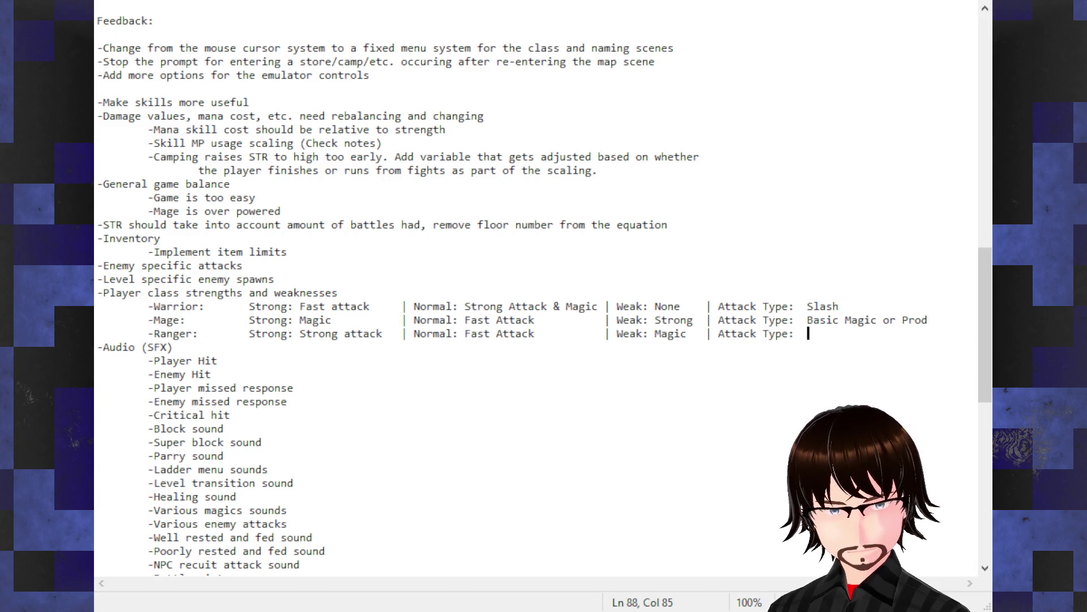
type("Pi")
type("e")
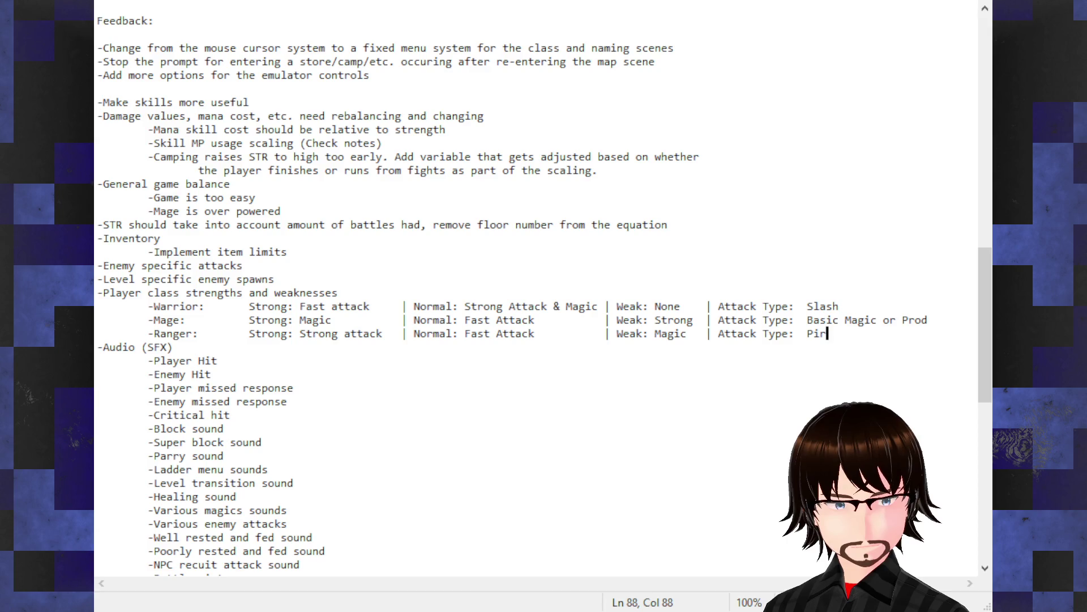
type("ce")
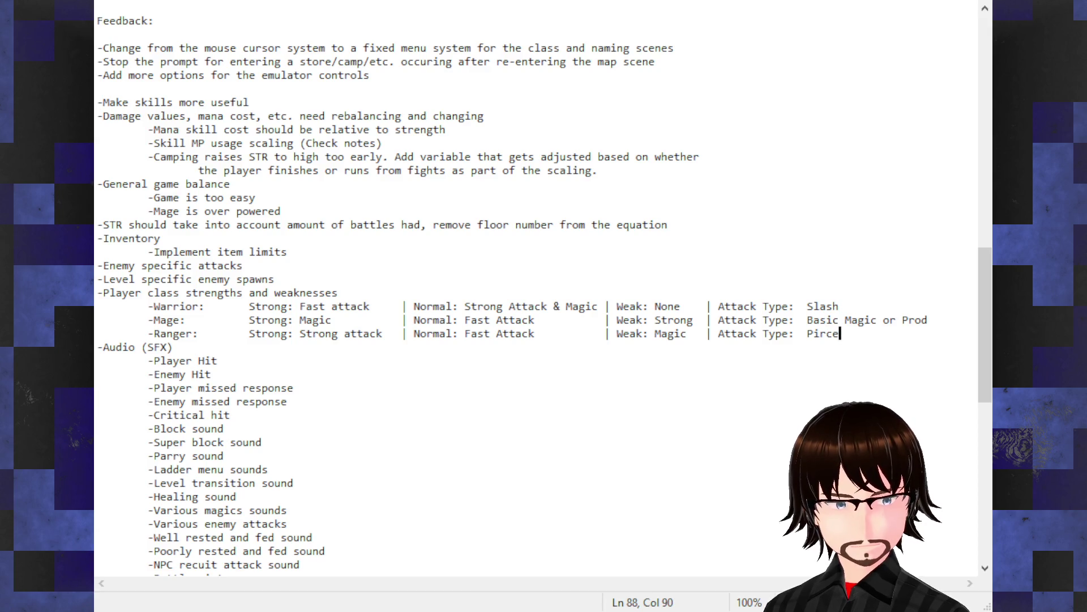
left_click(826, 321)
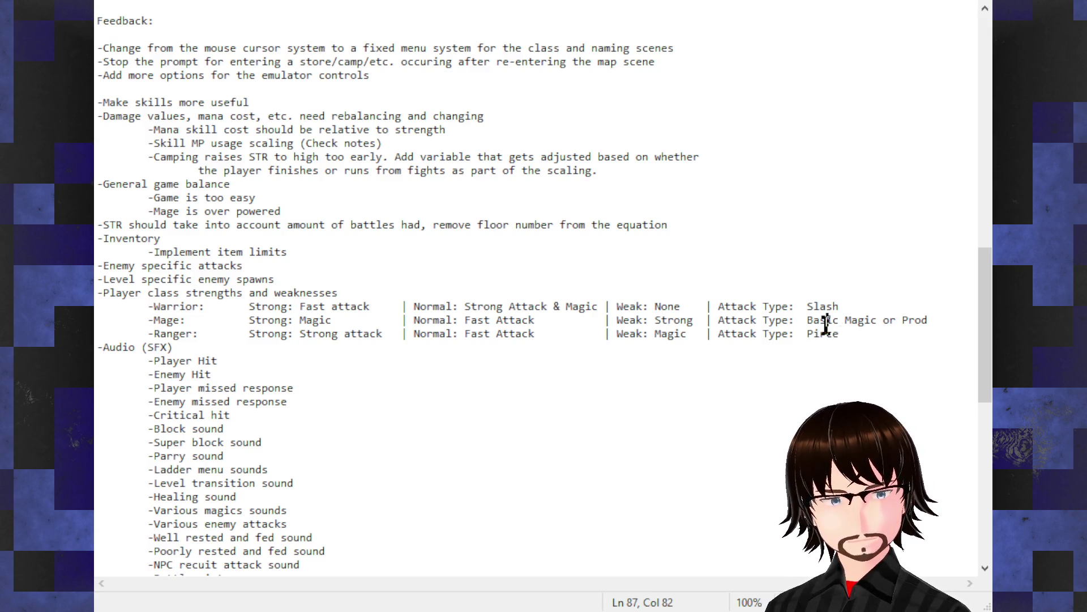
double_click(823, 333)
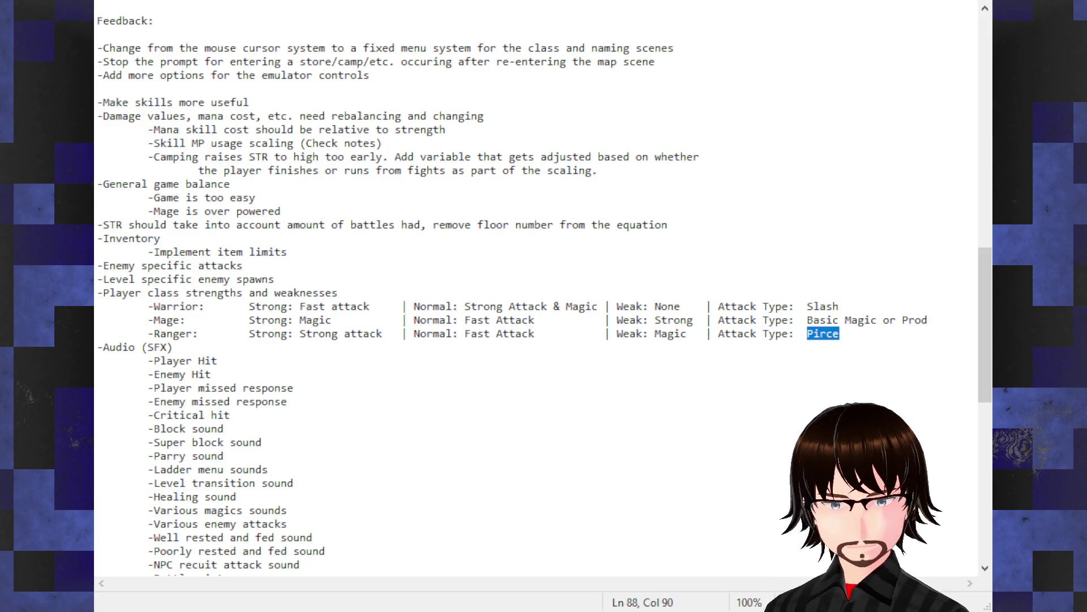
- Correct the Ranger's attack type spelling to 'Pierce' with a capital P
type("pierce")
left_click(814, 334)
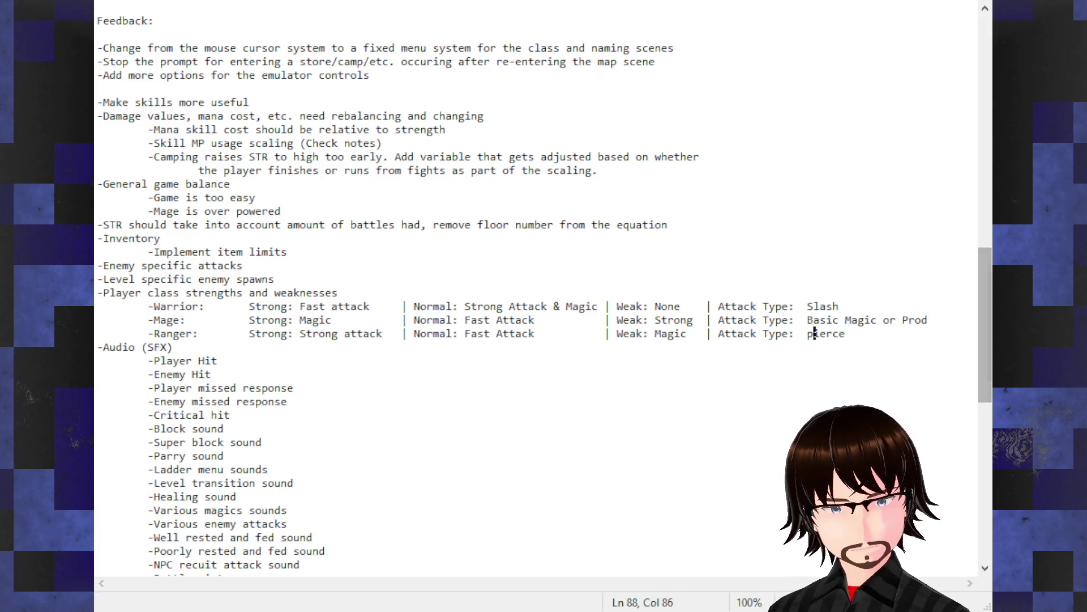
key("BackSpace")
type("P")
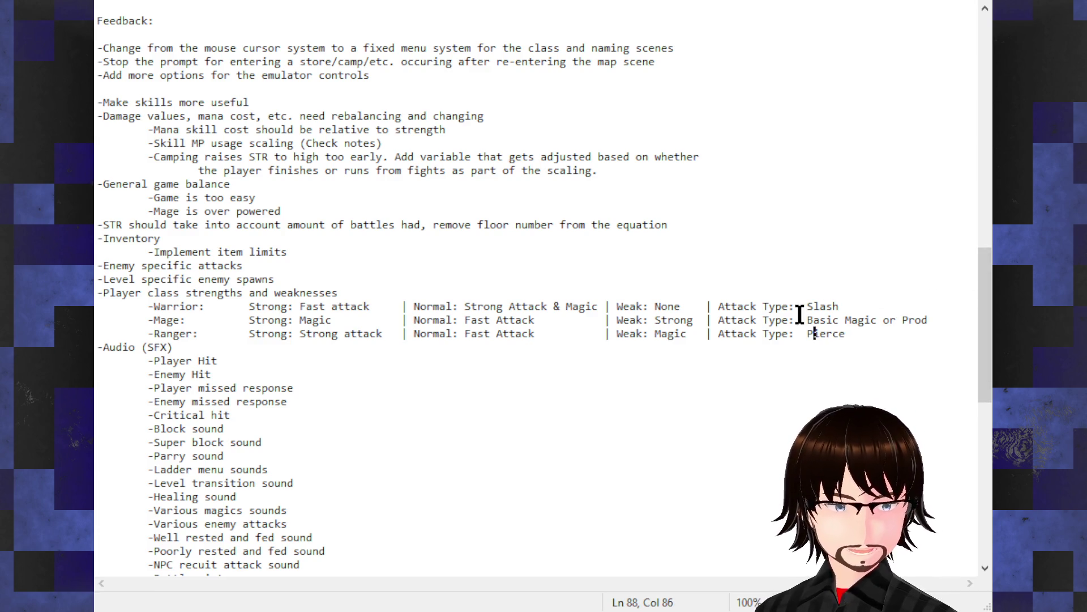
- Select the None, Normal, Magic and Strong Attack entries on the Warrior row
double_click(668, 306)
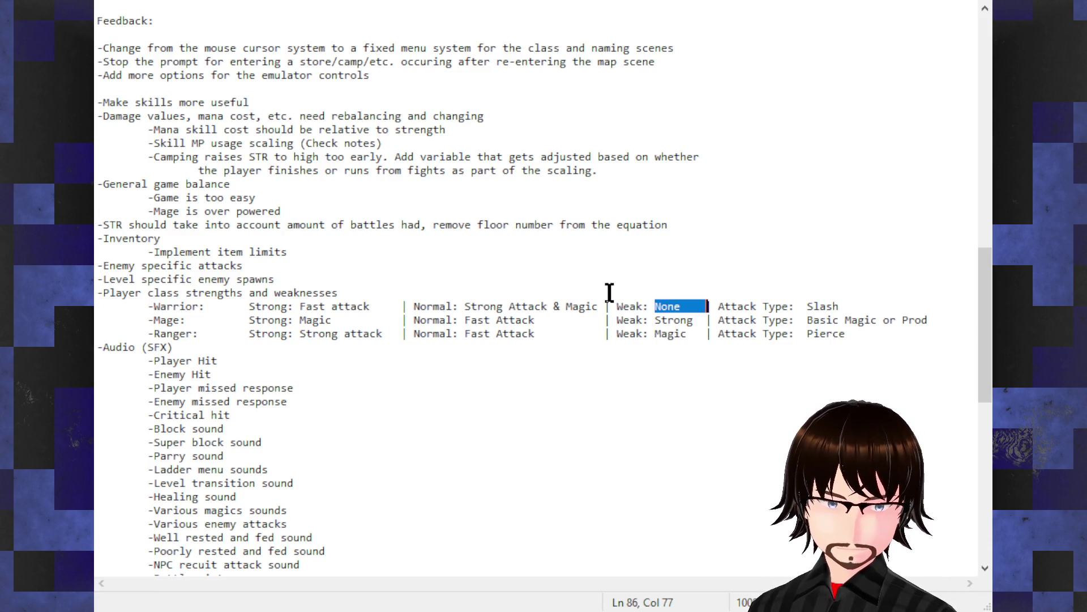
mouse_move(268, 306)
left_mouse_down()
mouse_move(373, 306)
mouse_move(422, 320)
mouse_move(414, 305)
mouse_move(578, 304)
left_mouse_up()
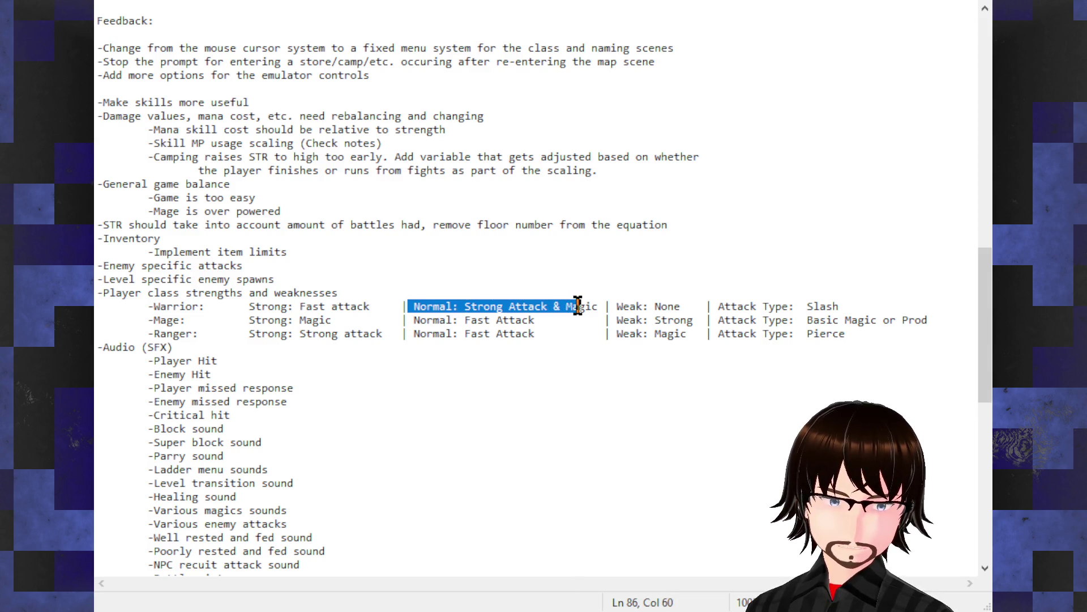
left_click_drag(582, 300, 583, 303)
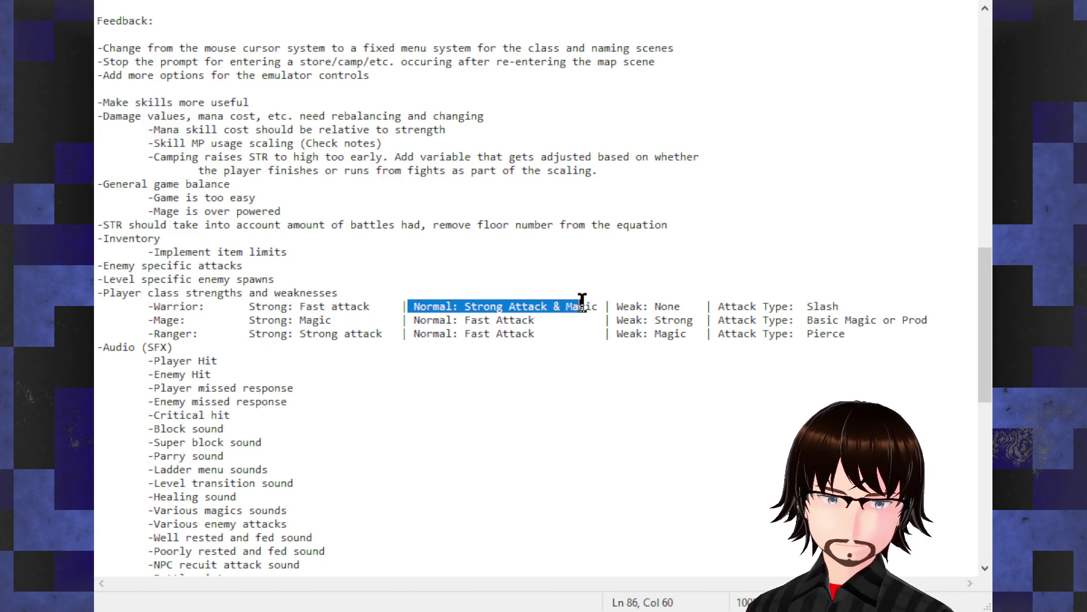
left_click(583, 303)
left_click(538, 308)
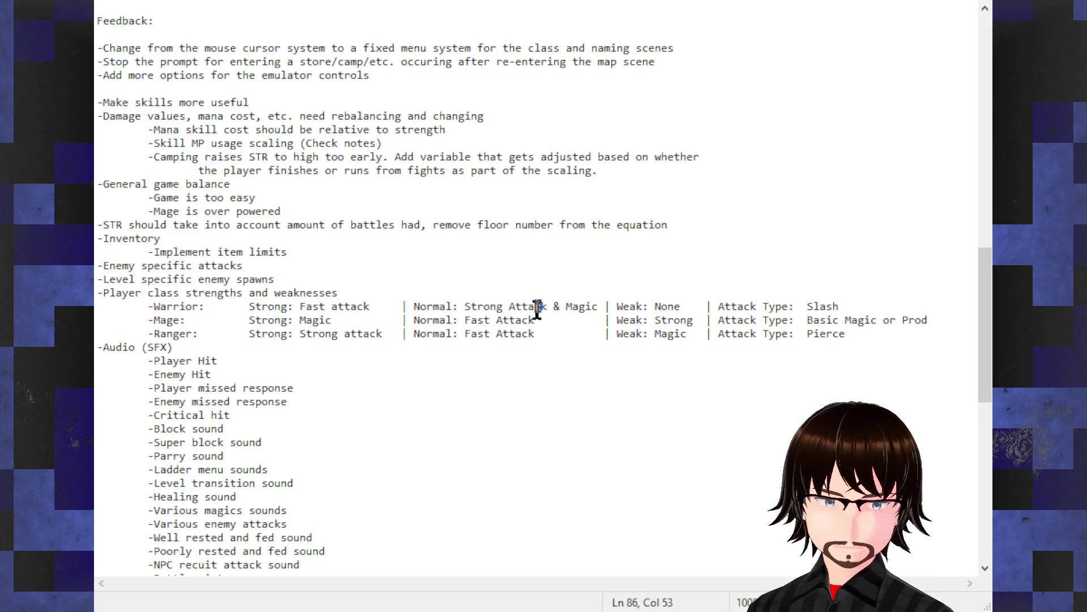
left_click(524, 308)
left_click(550, 309)
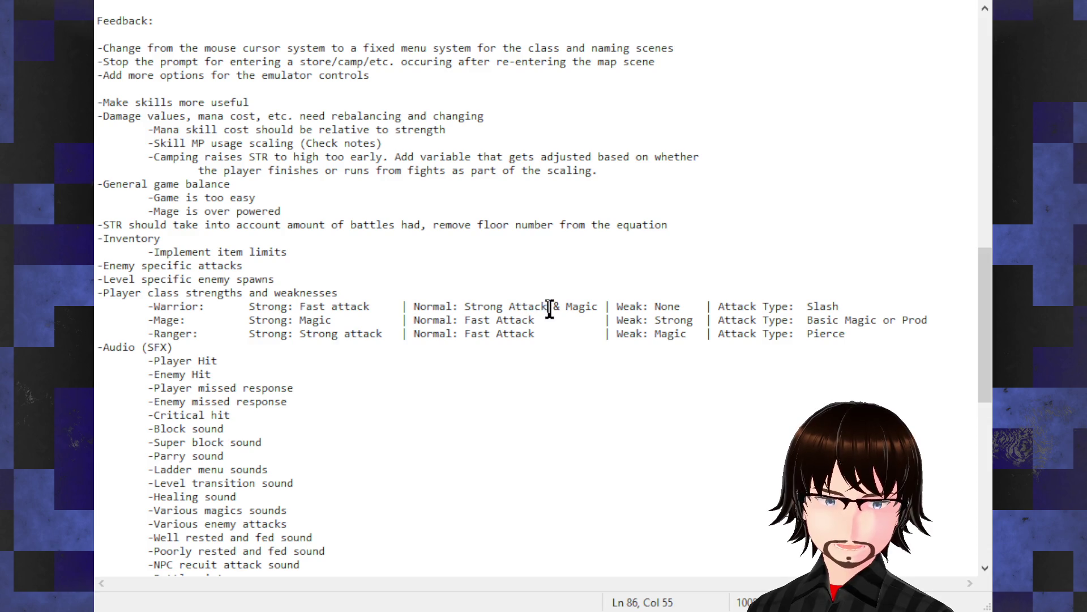
double_click(591, 307)
left_click(590, 307)
left_click_drag(590, 307, 565, 306)
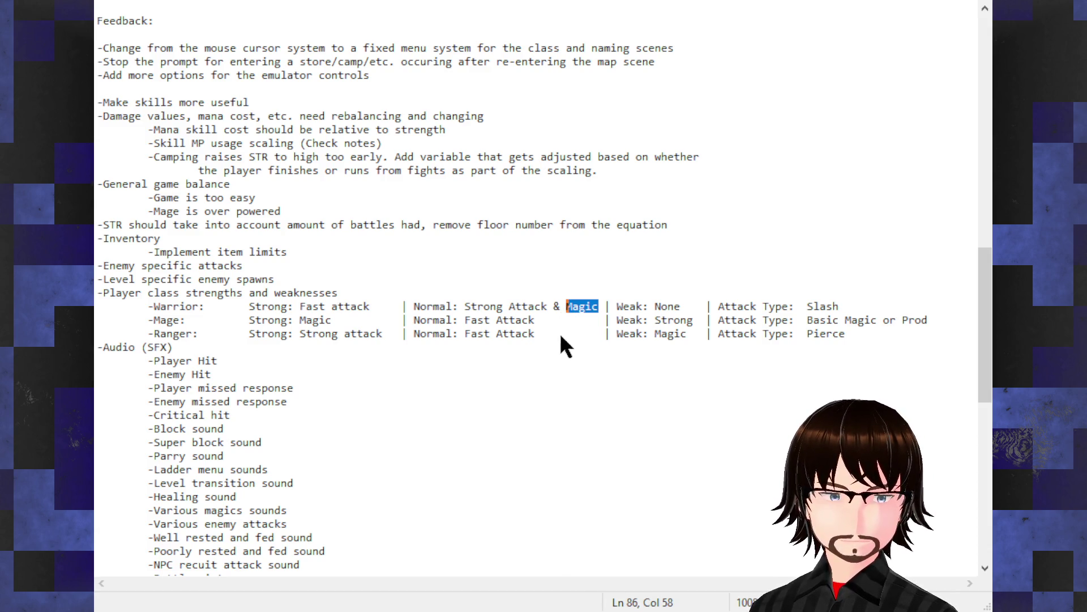
left_click(497, 306)
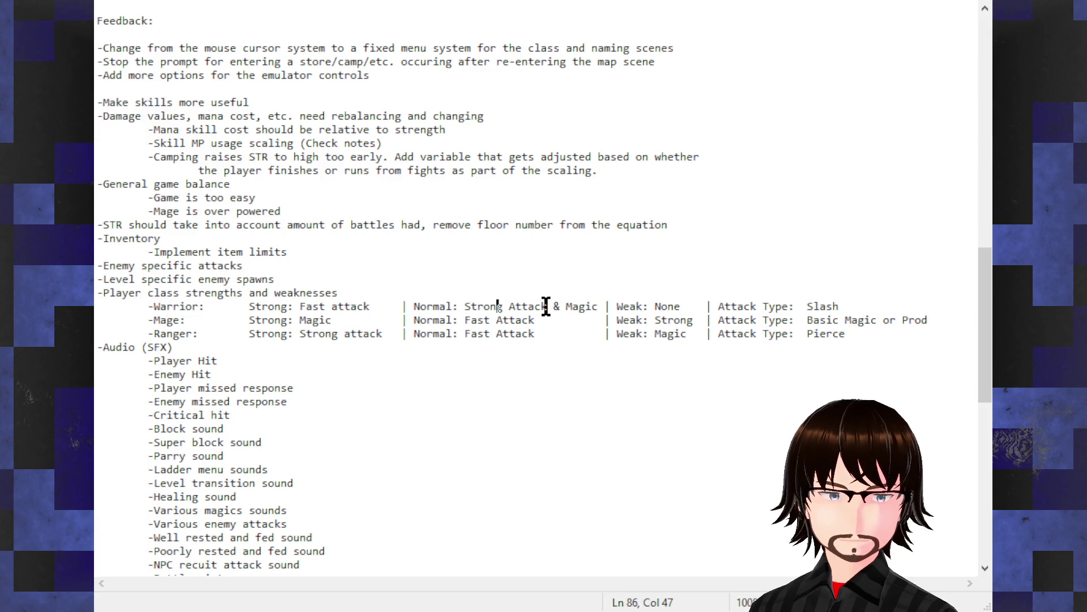
left_click_drag(548, 306, 467, 300)
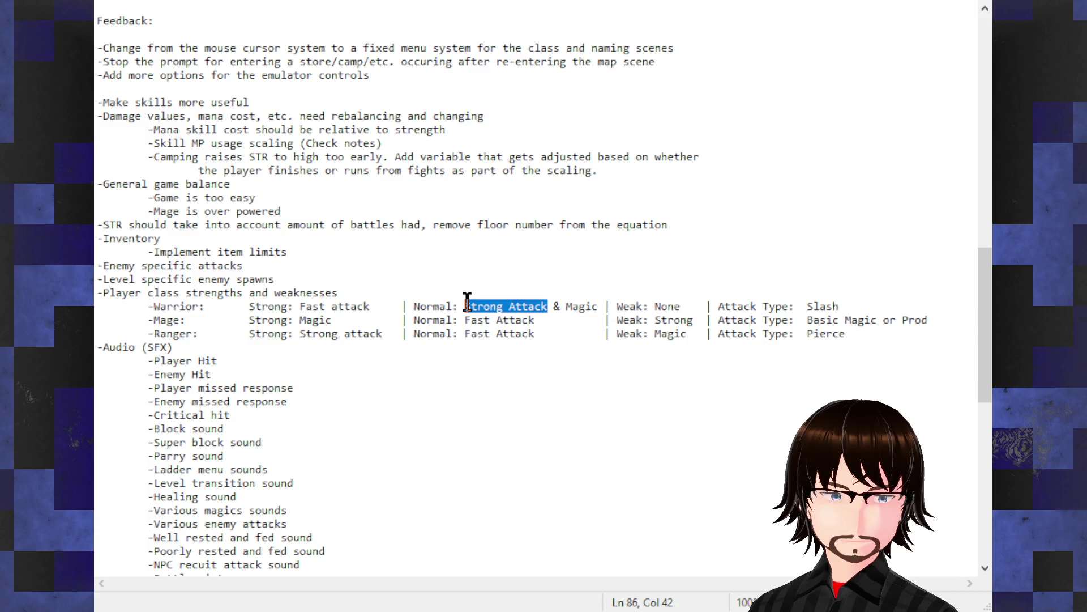
- Extend the Ranger's attack type to read 'Pierce or Fast Attack'
left_click(857, 338)
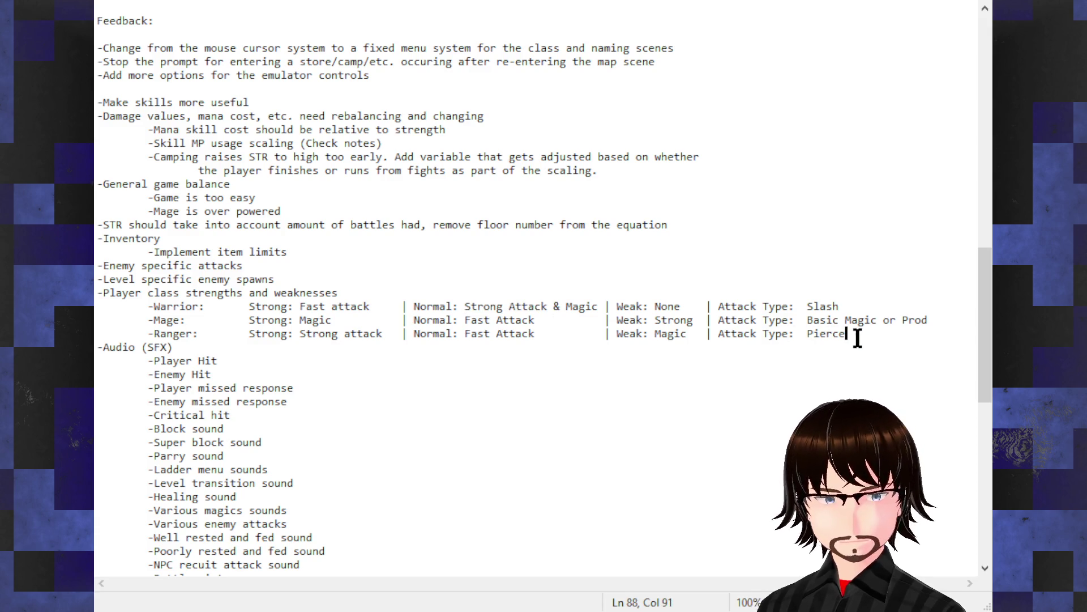
type("or Fas")
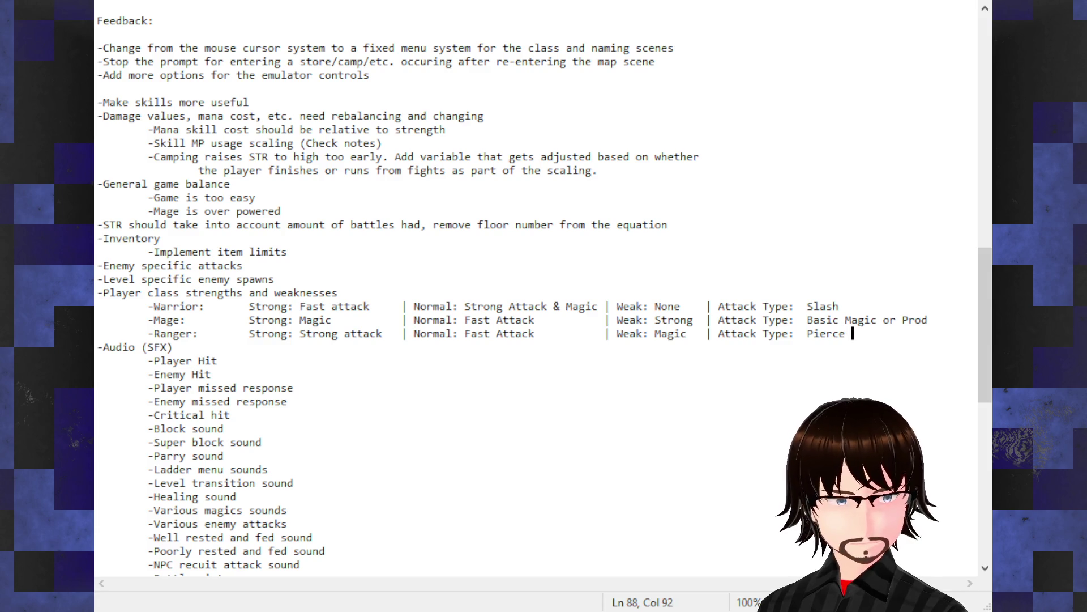
type("t Attack")
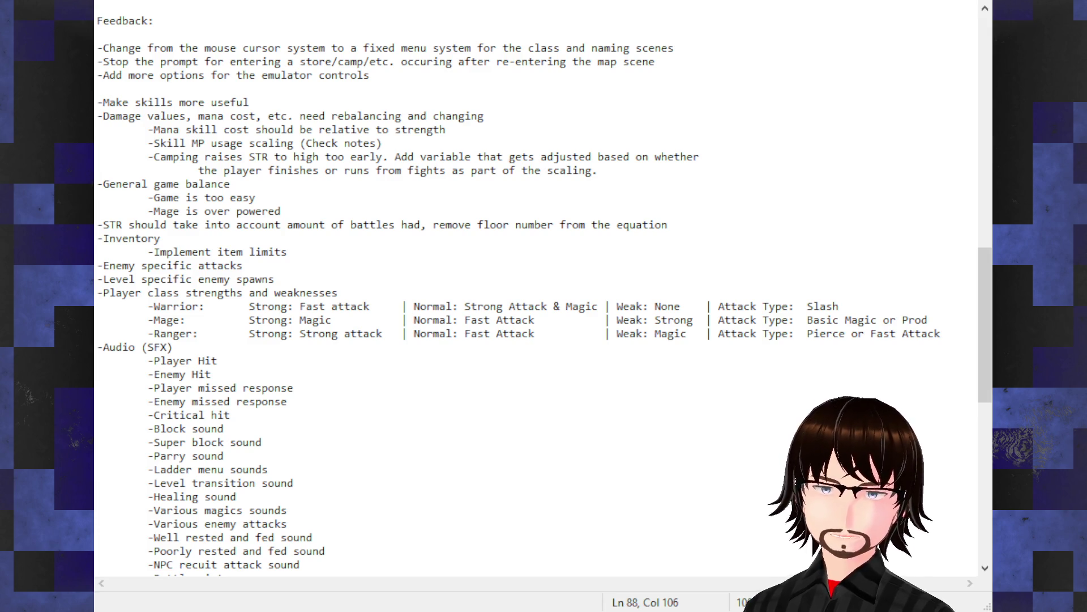
scroll(532, 295, "up", 2)
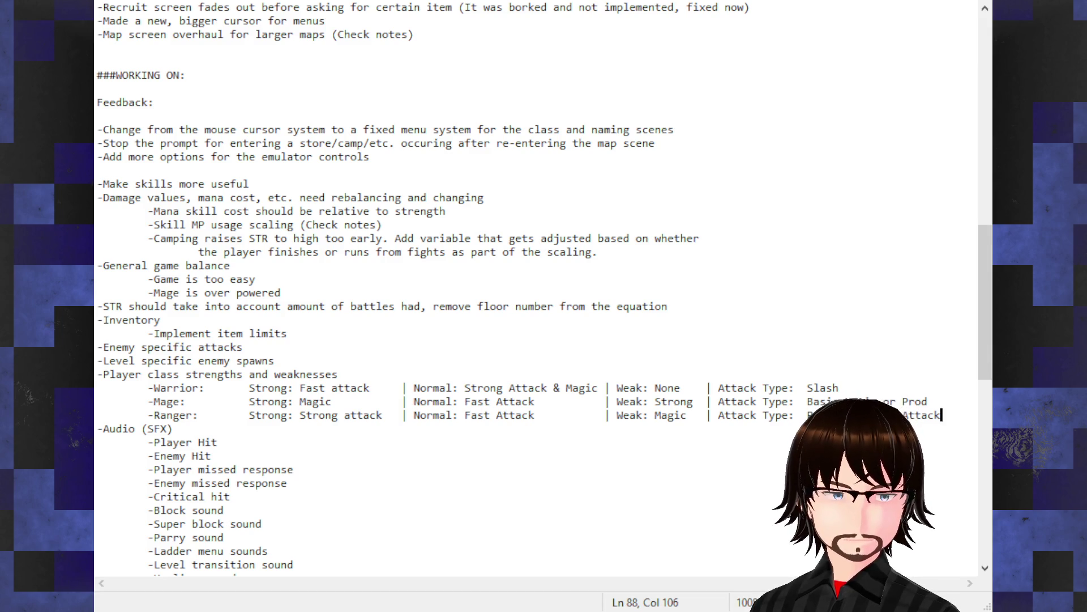
scroll(635, 270, "up", 2, "ctrl")
scroll(635, 270, "down", 3)
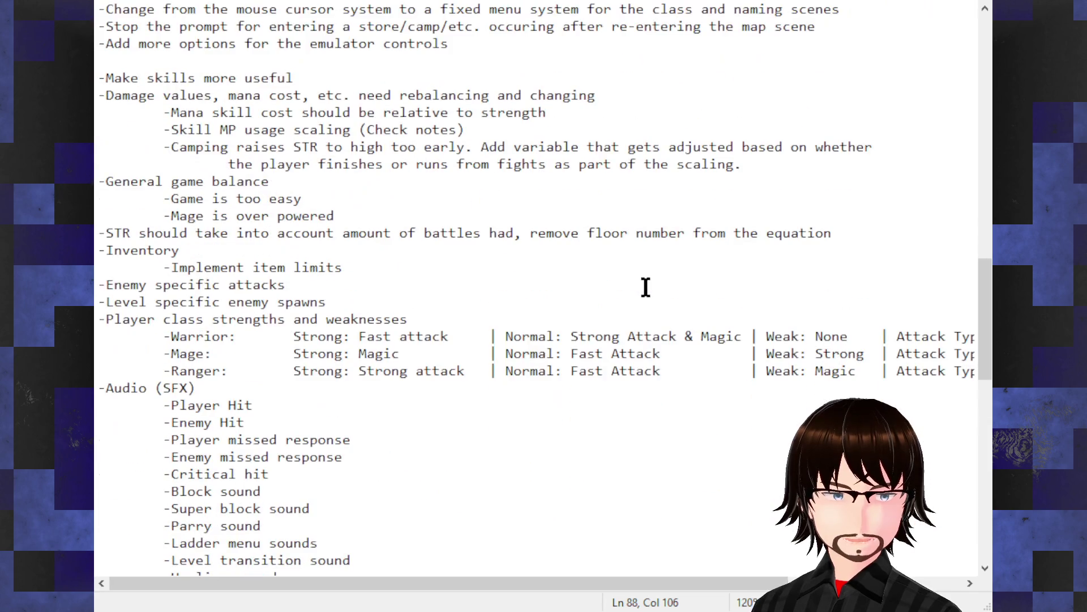
mouse_move(609, 586)
left_mouse_down()
mouse_move(753, 591)
mouse_move(602, 592)
left_mouse_up()
scroll(640, 377, "down", 2, "ctrl")
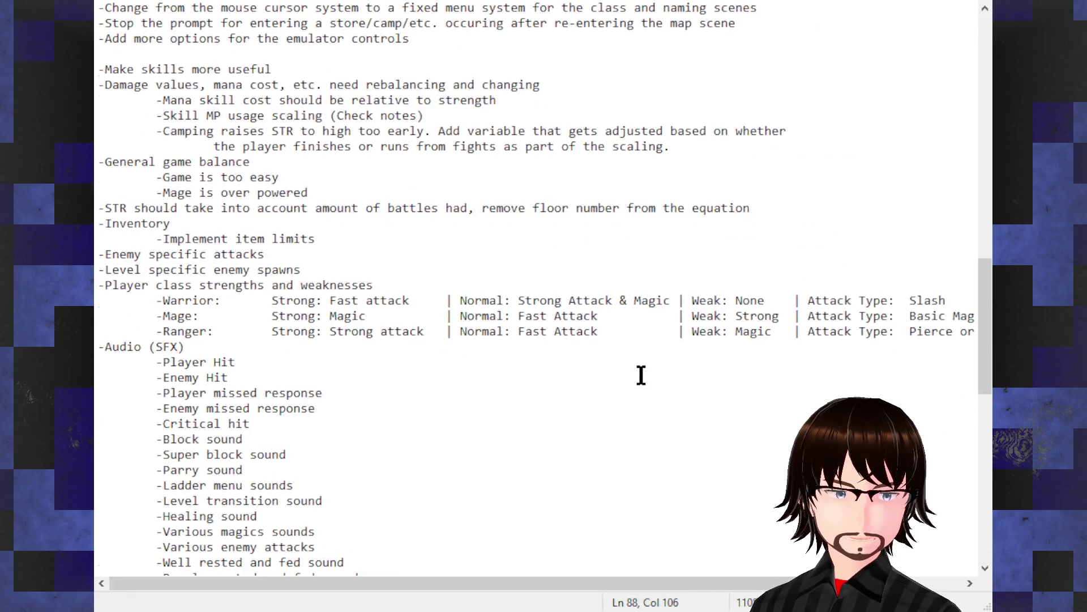
scroll(640, 376, "up", 5)
scroll(632, 387, "down", 5)
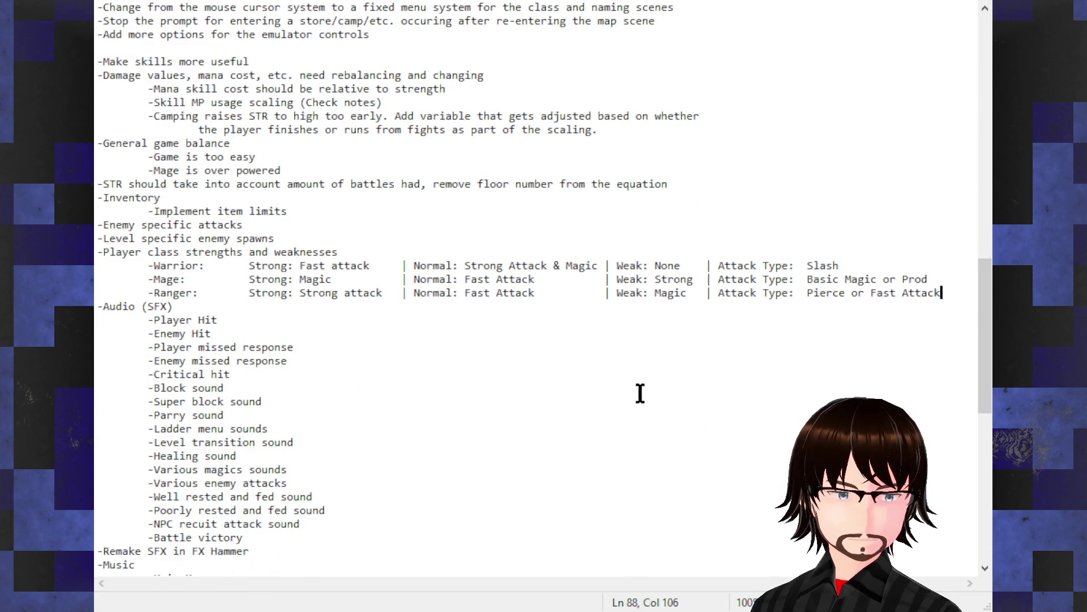
left_click_drag(946, 294, 98, 252)
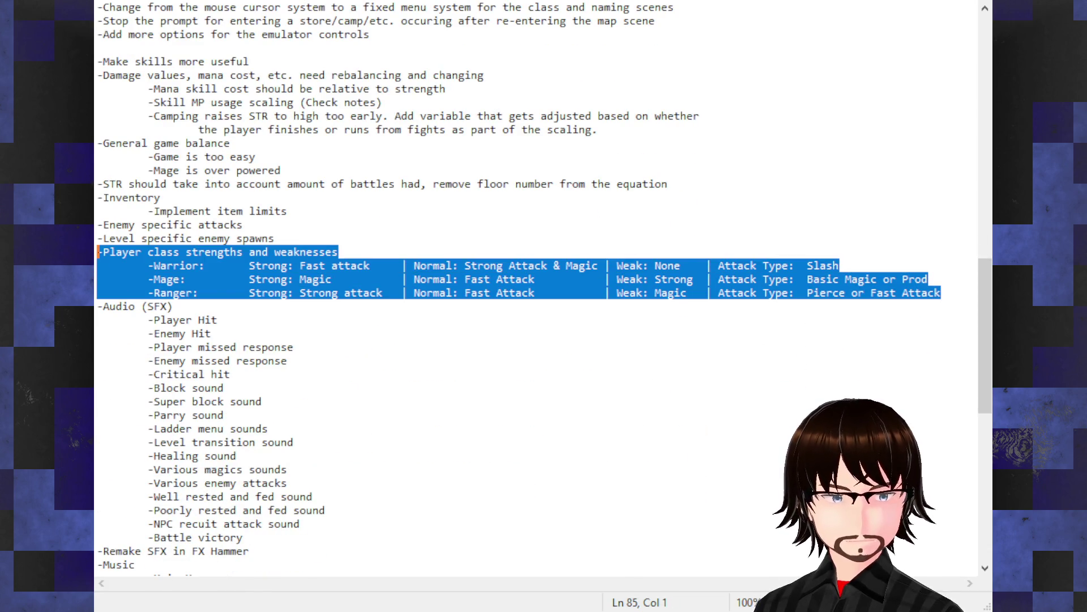
left_click(581, 332)
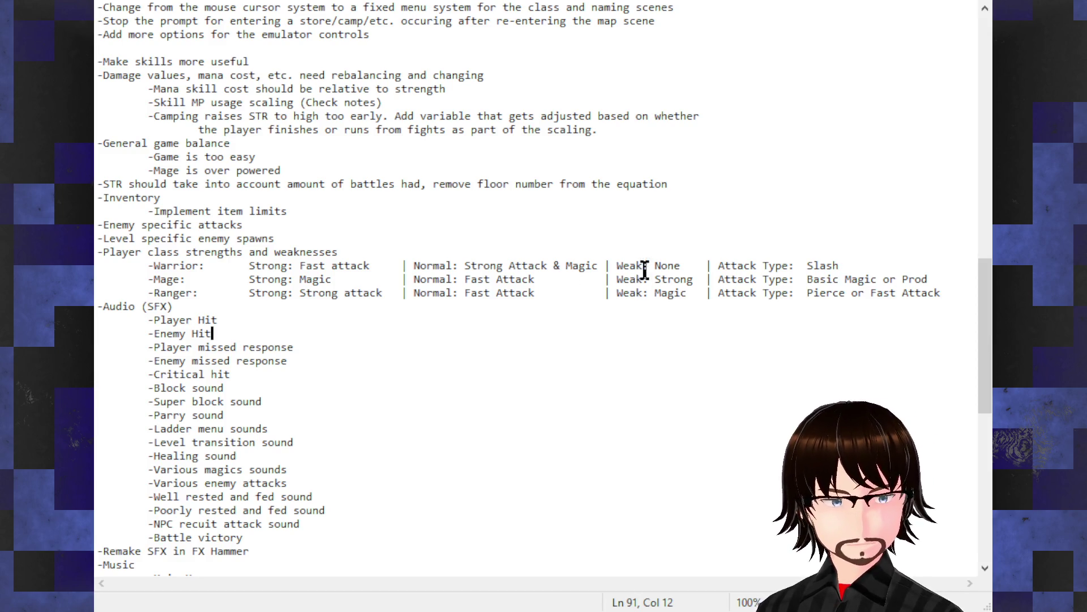
left_click(666, 256)
- Replace the Warrior's weakness 'None' with 'Ice, Fire, Electric'
double_click(667, 261)
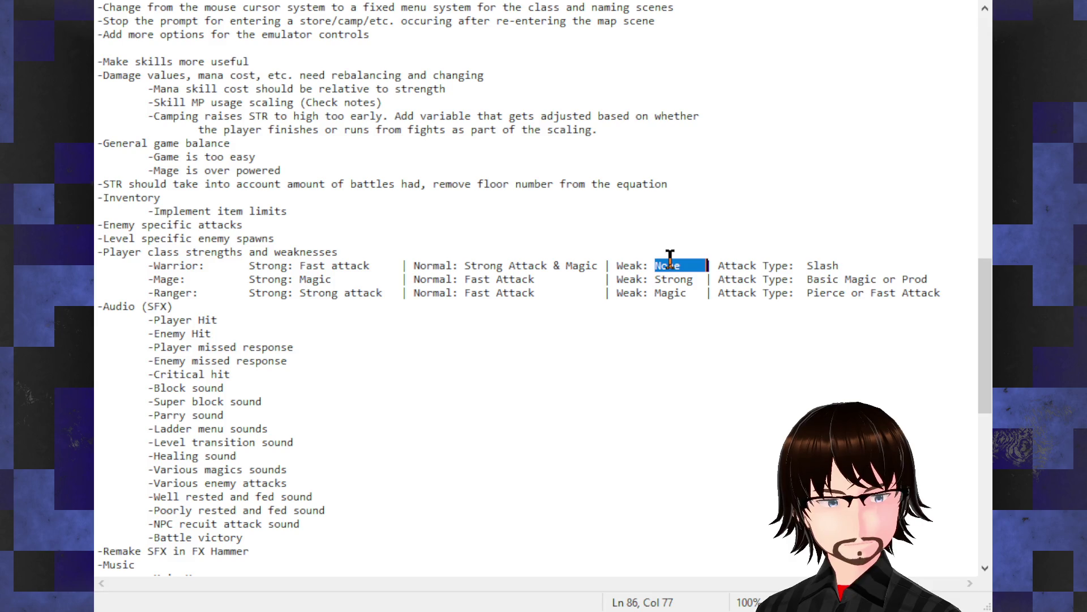
left_click(678, 261)
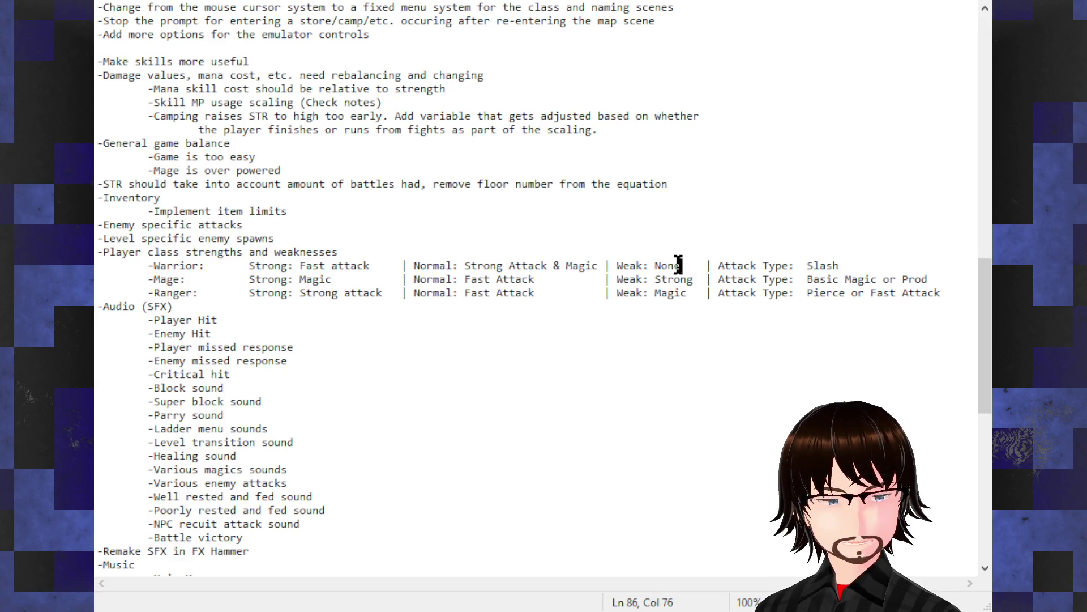
left_click_drag(678, 262, 654, 265)
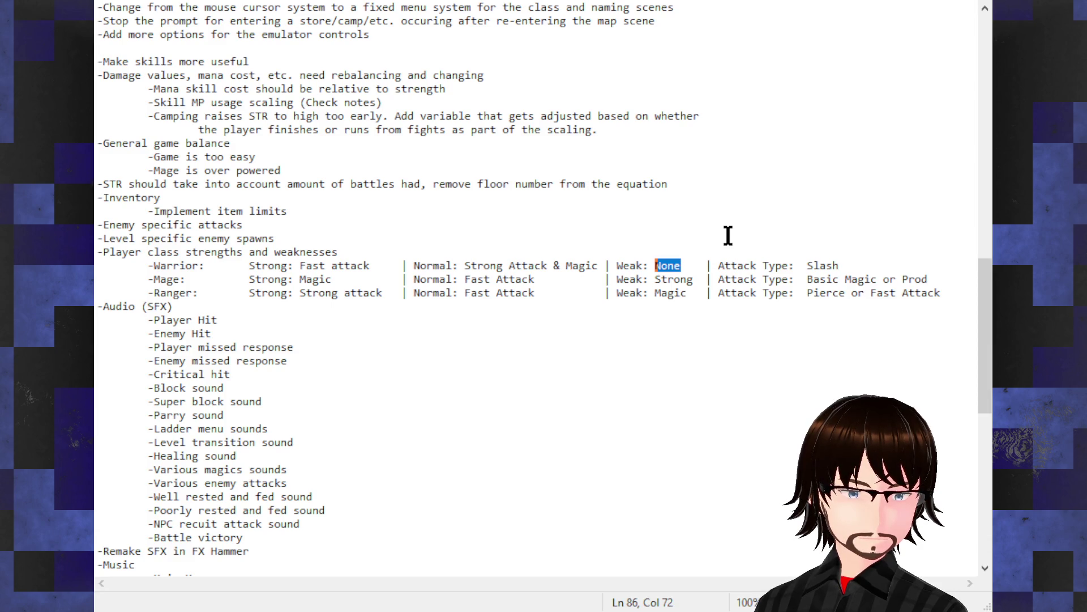
type("Ice ")
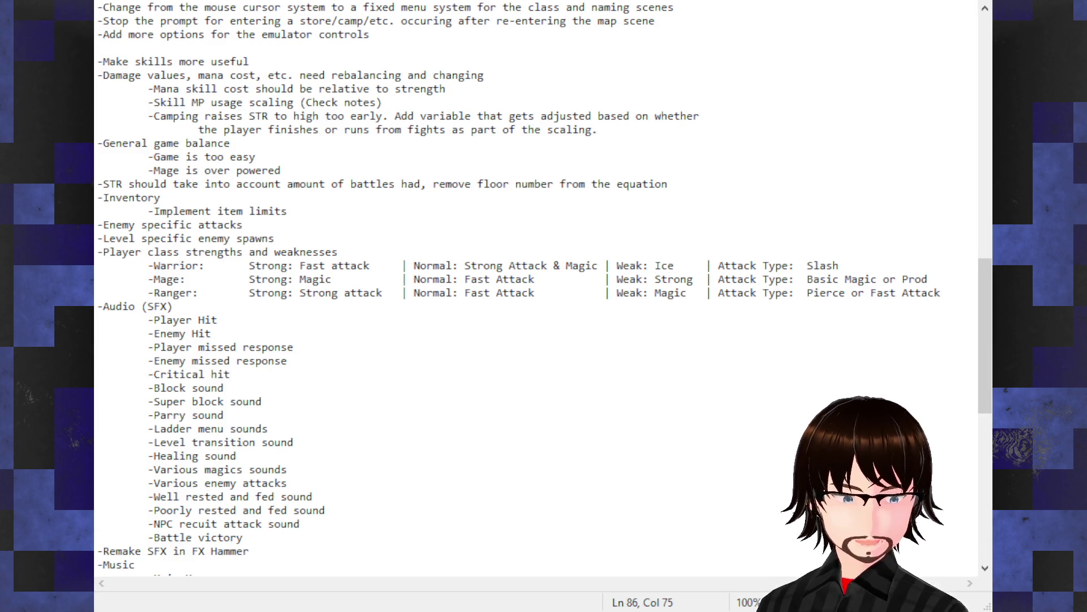
type(", F")
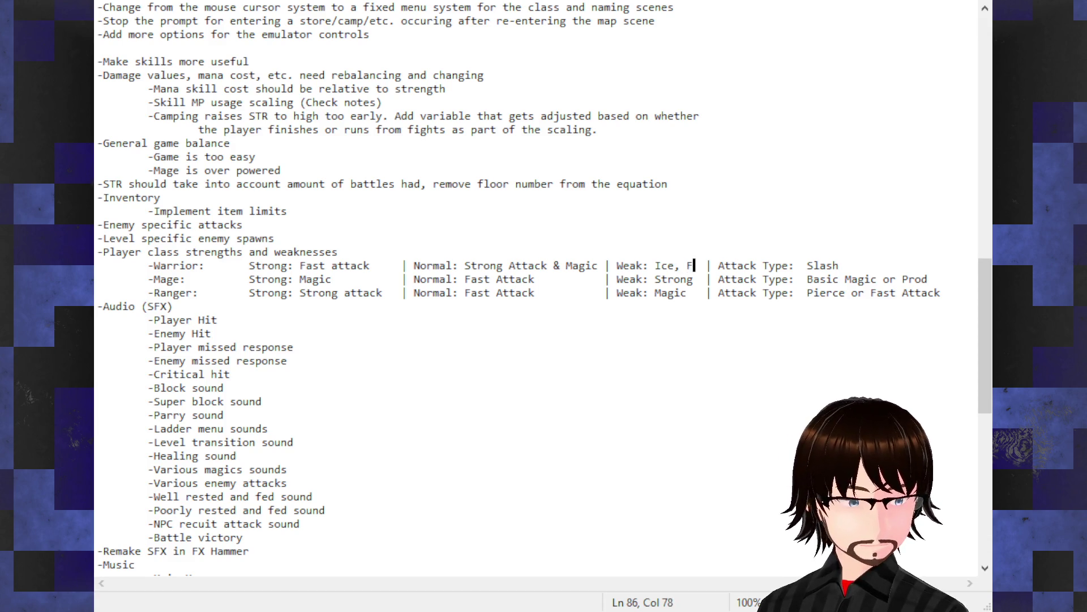
type("ire, R")
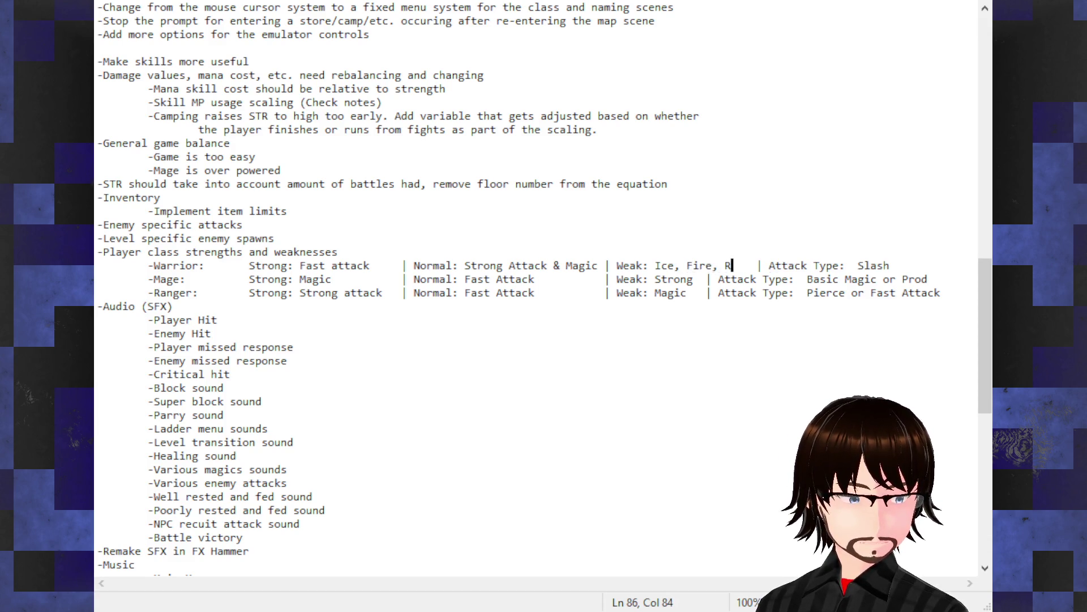
key("BackSpace")
type("E")
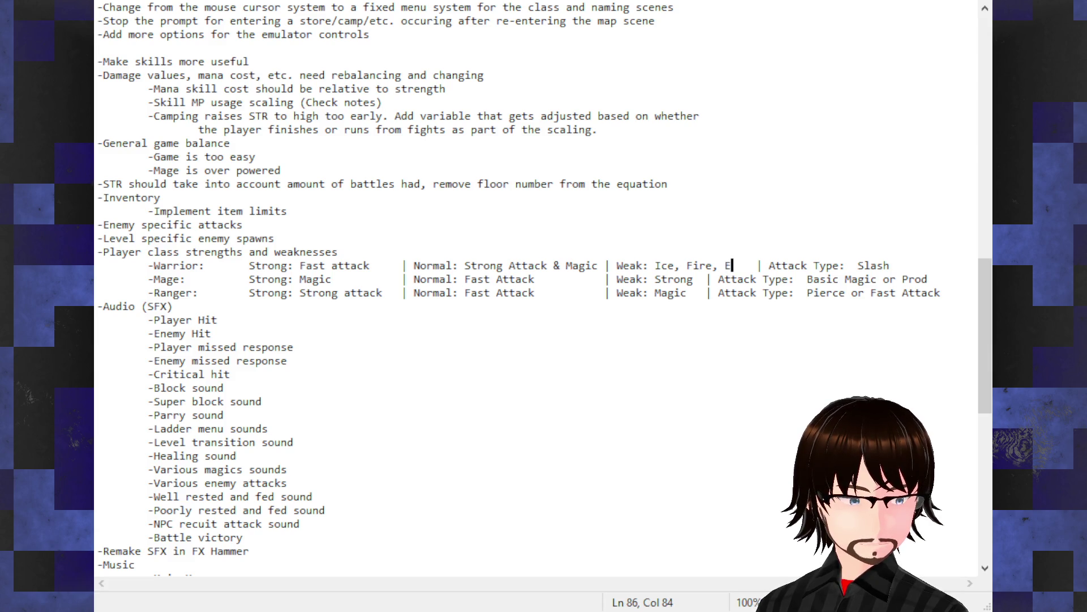
type("lectric")
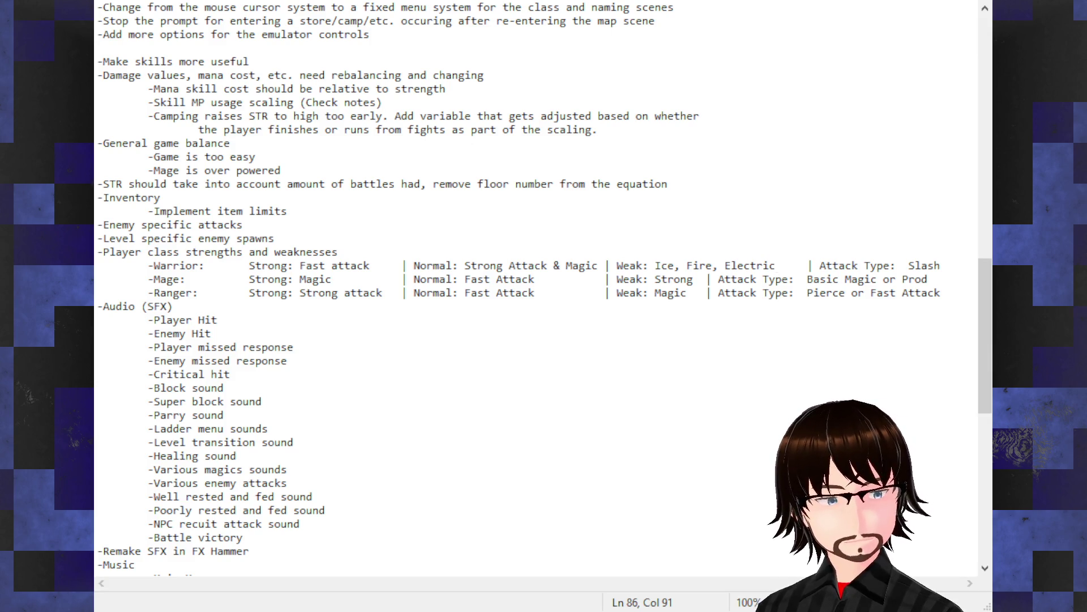
double_click(670, 293)
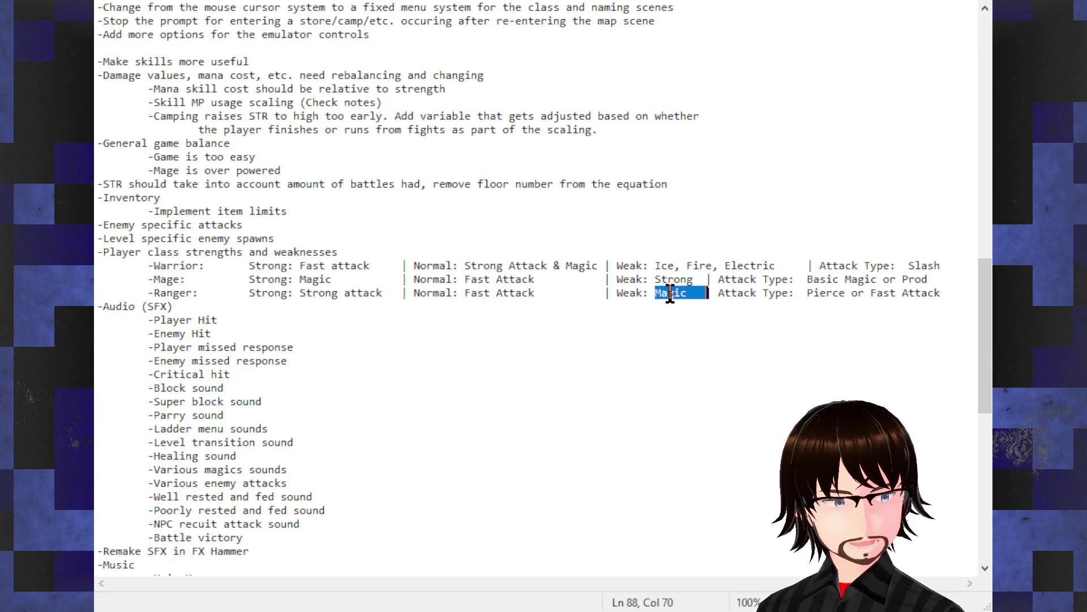
left_click(689, 305)
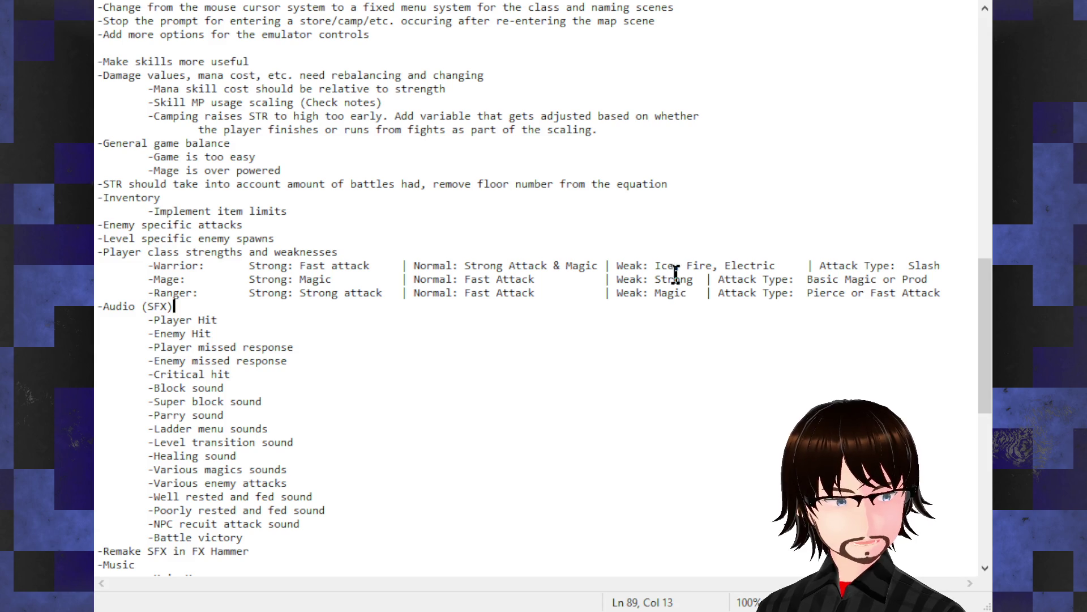
- Trim the Warrior's weakness to just 'Electric' and realign its Attack Type column
double_click(701, 265)
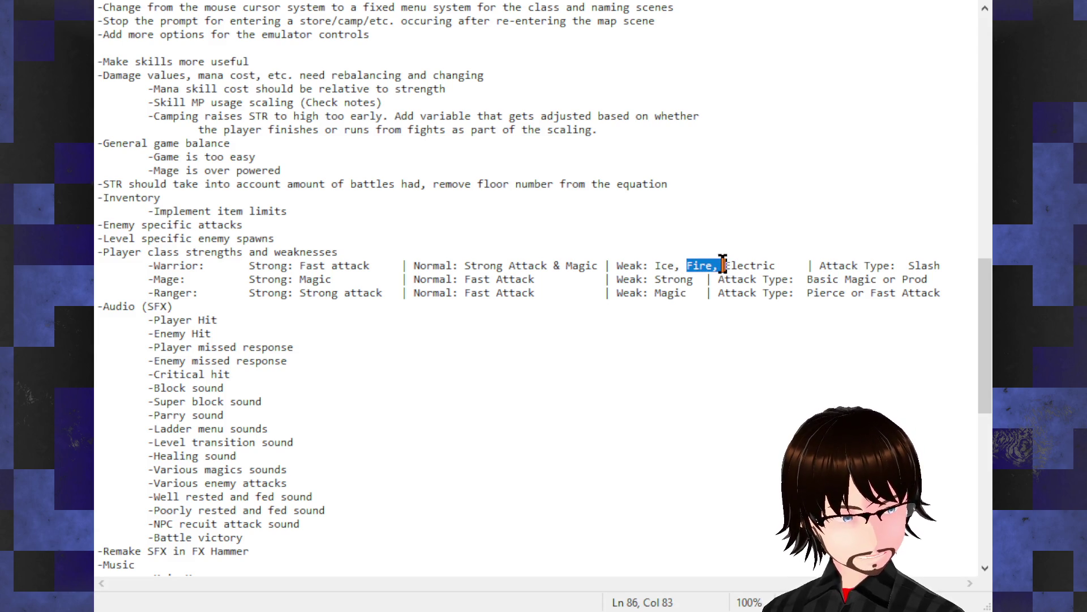
key("BackSpace")
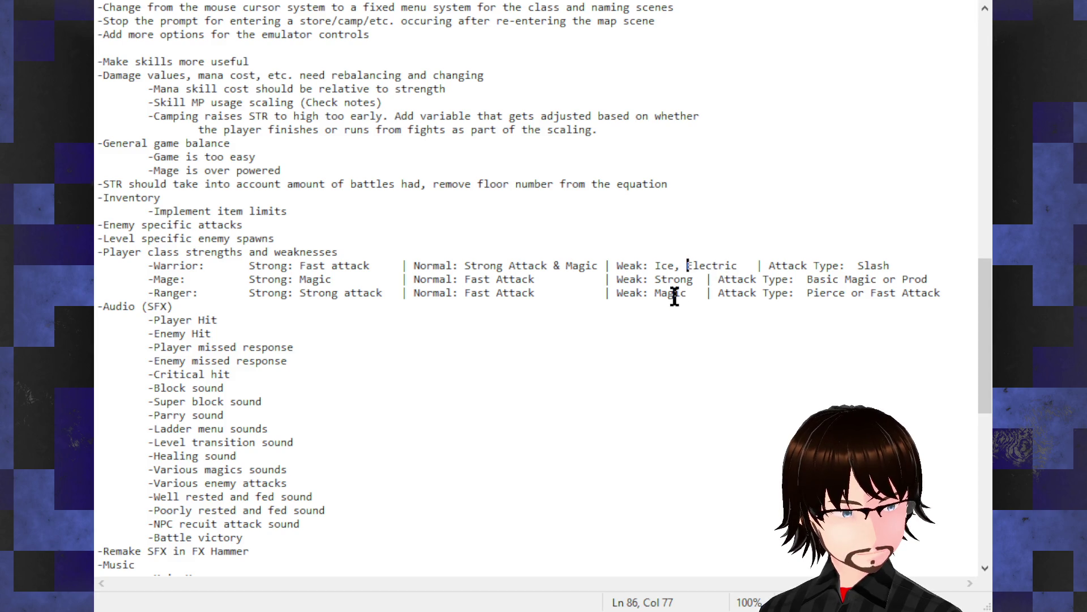
key("BackSpace")
key("BackSpace")
key("BackSpace")
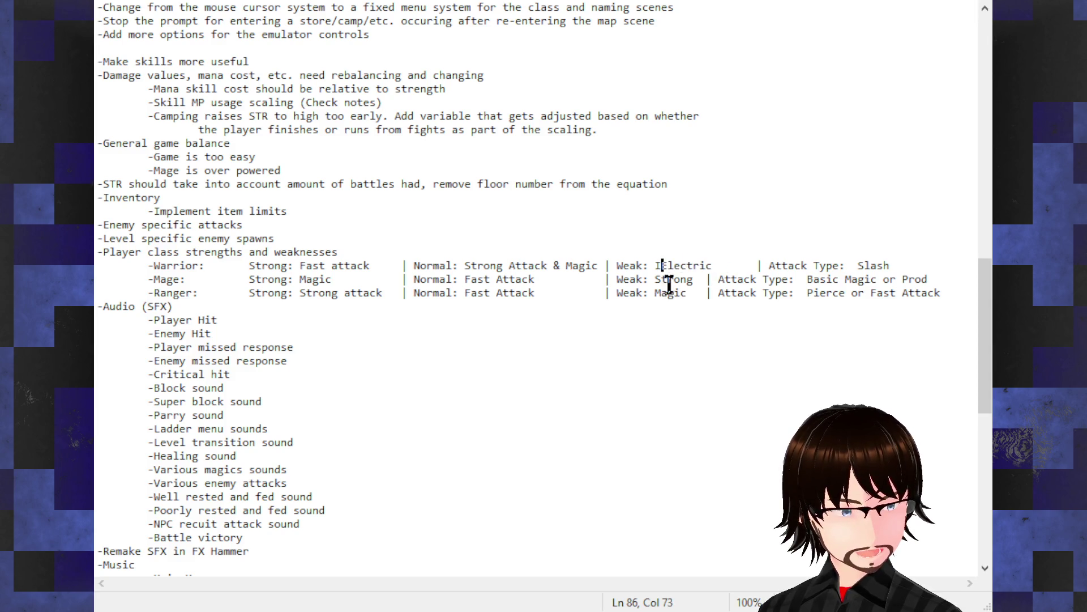
key("BackSpace")
left_click(754, 262)
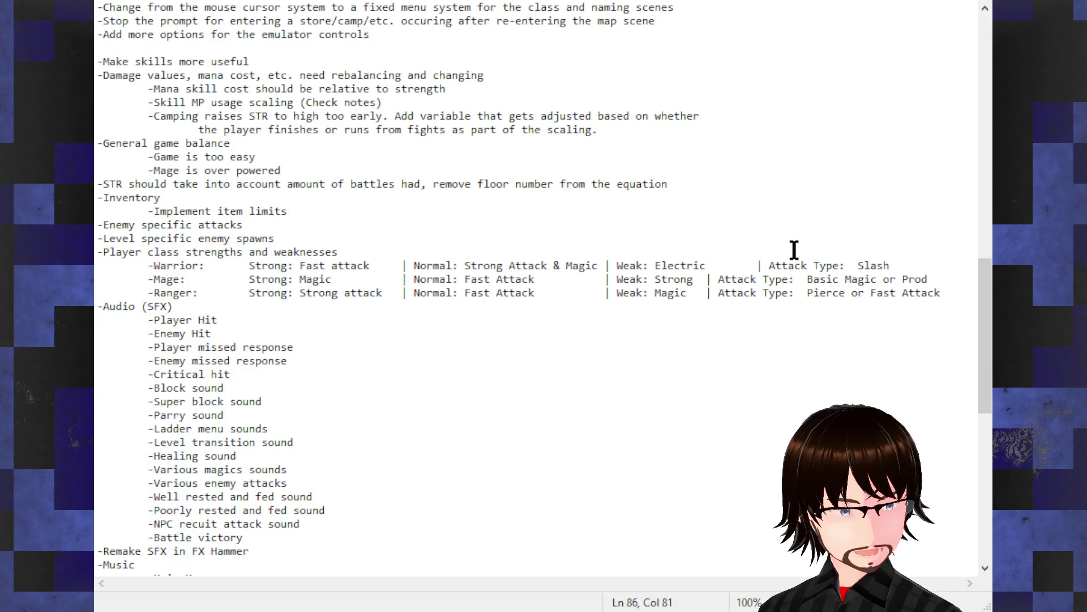
key("BackSpace")
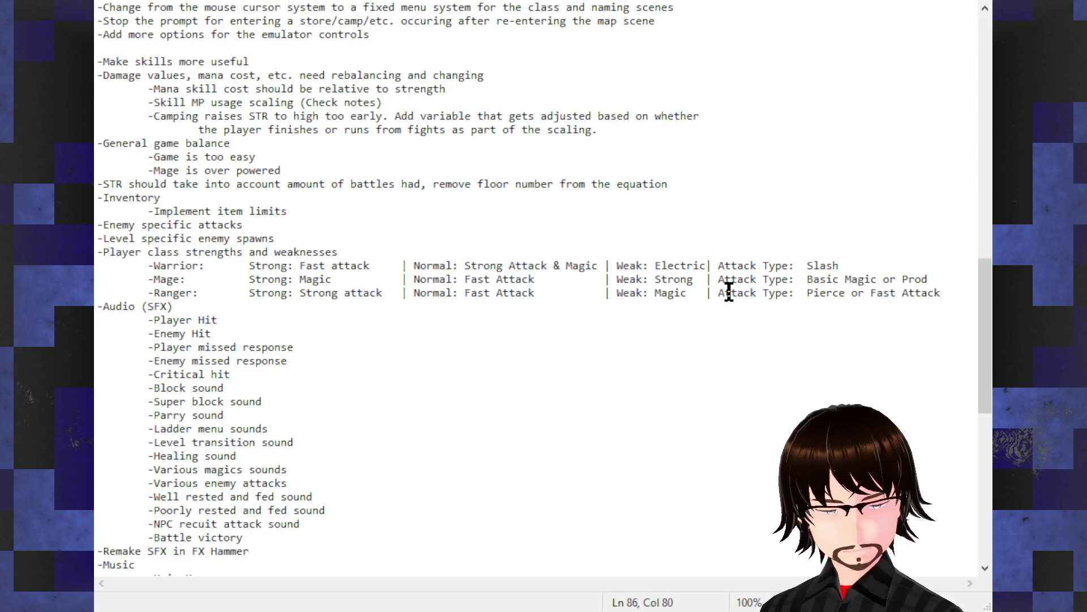
key("Tab")
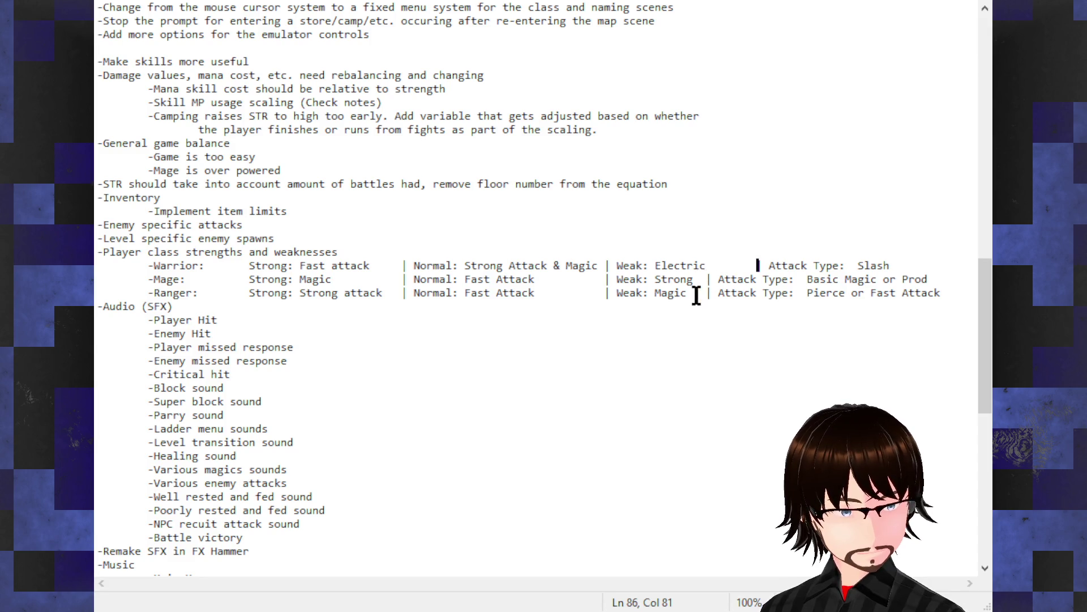
- Change the Ranger's weakness to 'Ice & Fire' and tab-align the Ranger and Mage Attack Type columns
double_click(686, 294)
double_click(685, 294)
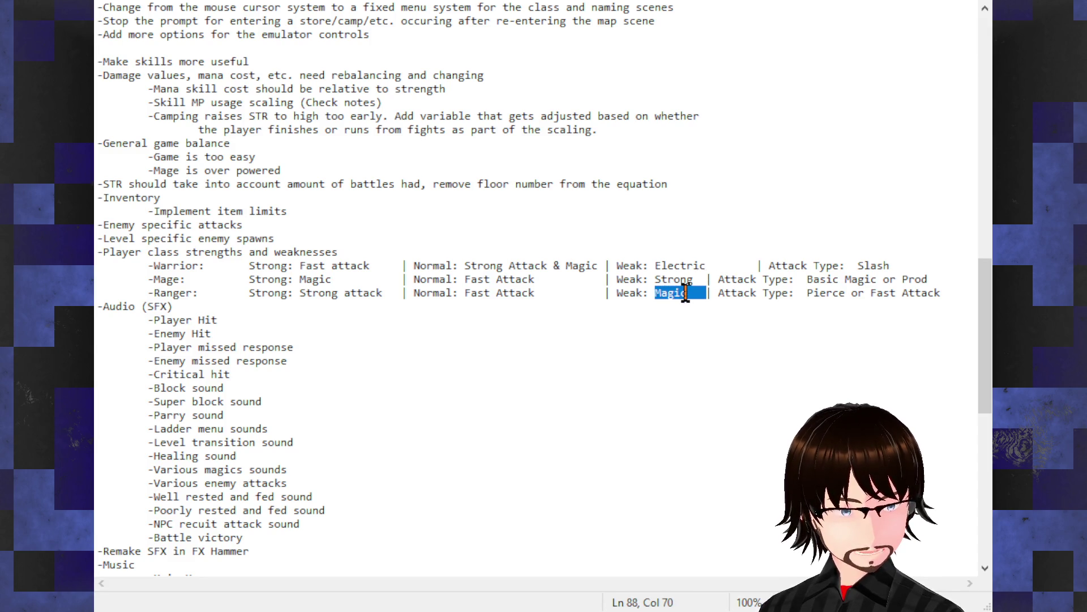
type("Ice")
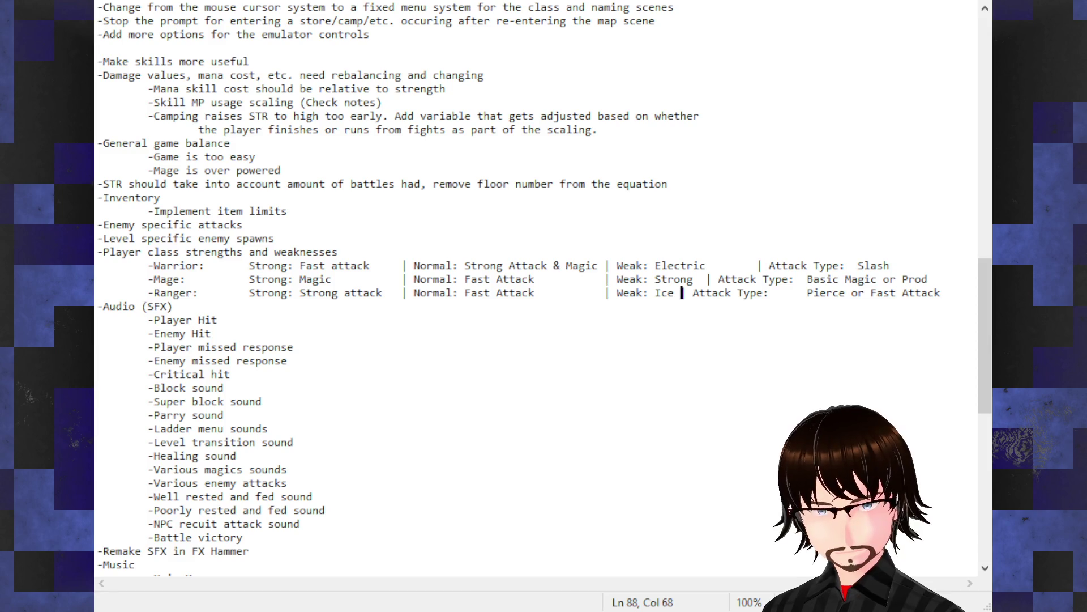
type(" & Fire")
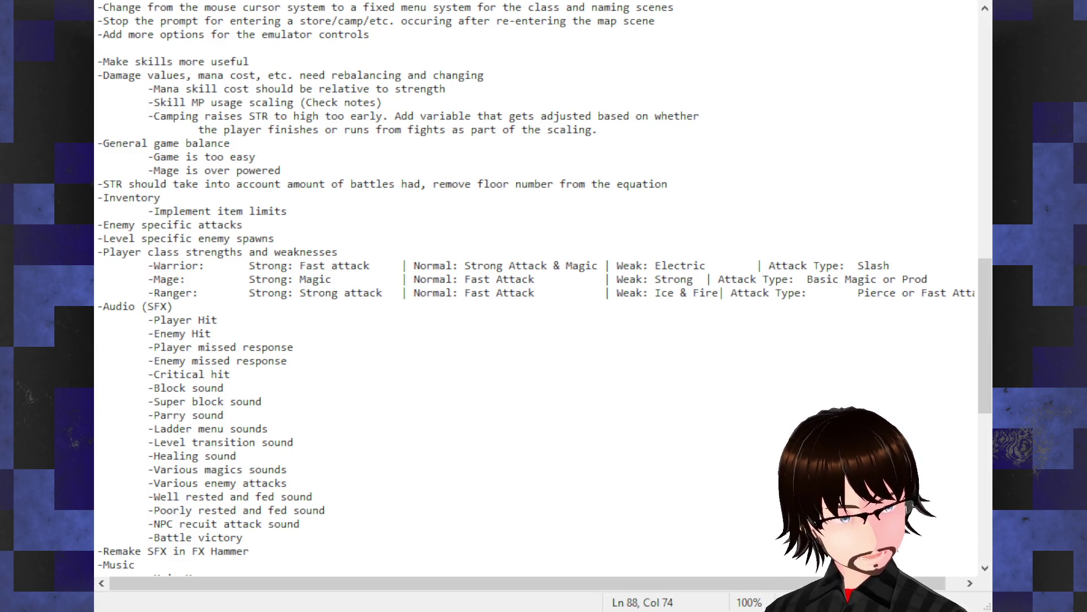
key("Tab")
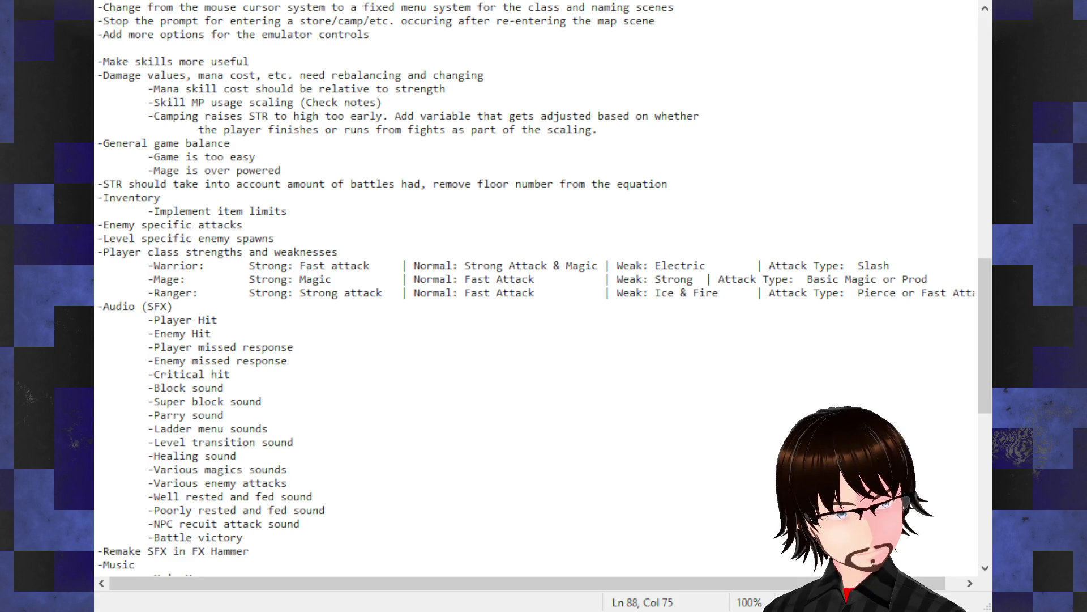
key("Left")
key("Left")
key("Left")
key("Up")
key("Tab")
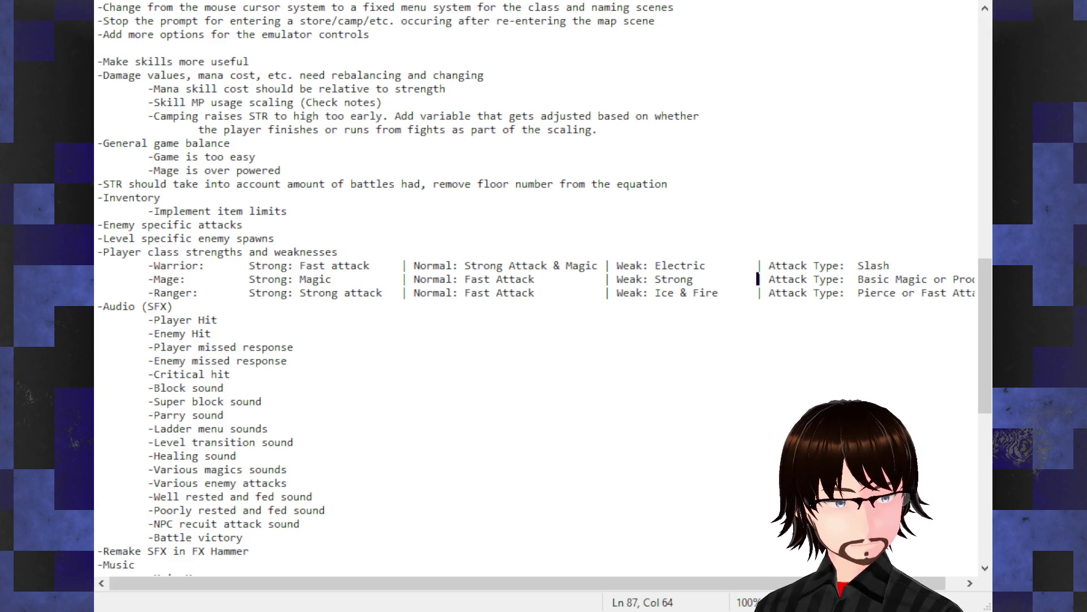
- Replace 'Strong' with 'Pierce' as the Mage's weakness
left_click(697, 278)
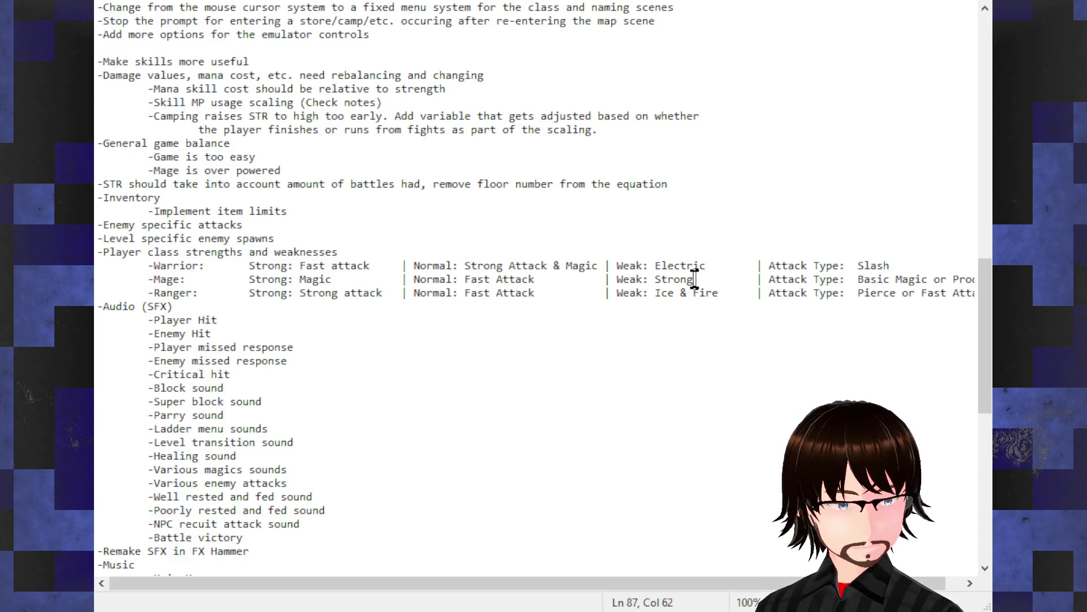
left_click(679, 277)
double_click(680, 277)
left_click(691, 277)
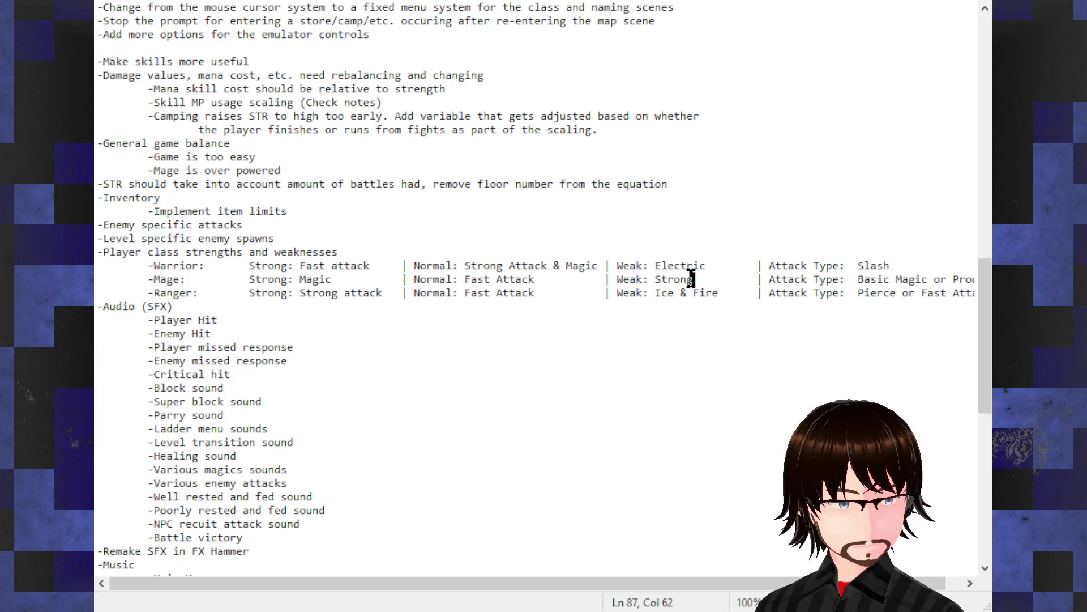
left_click_drag(691, 277, 655, 279)
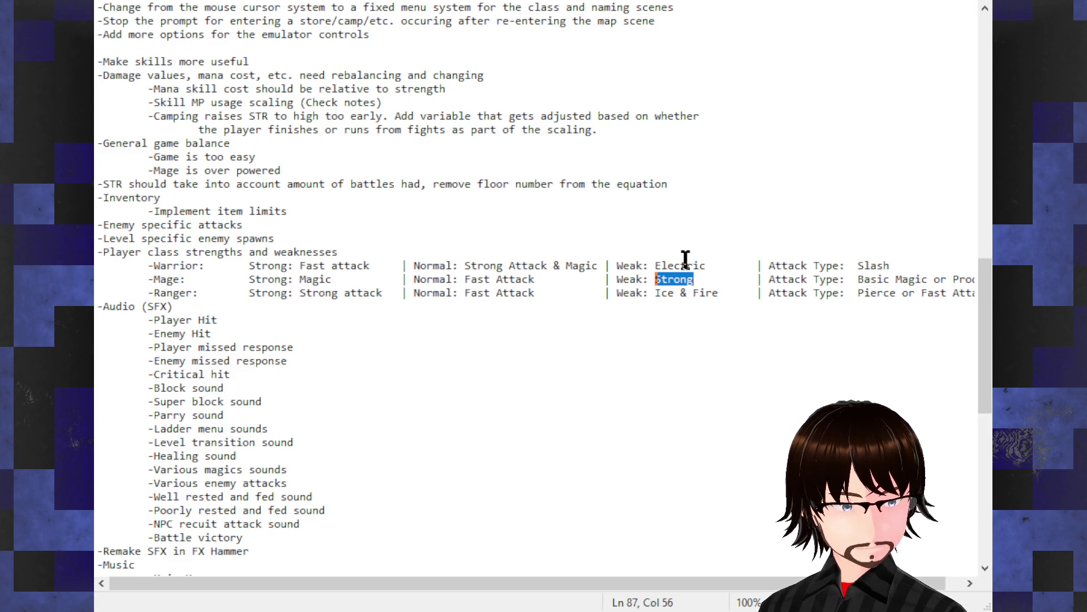
type("P")
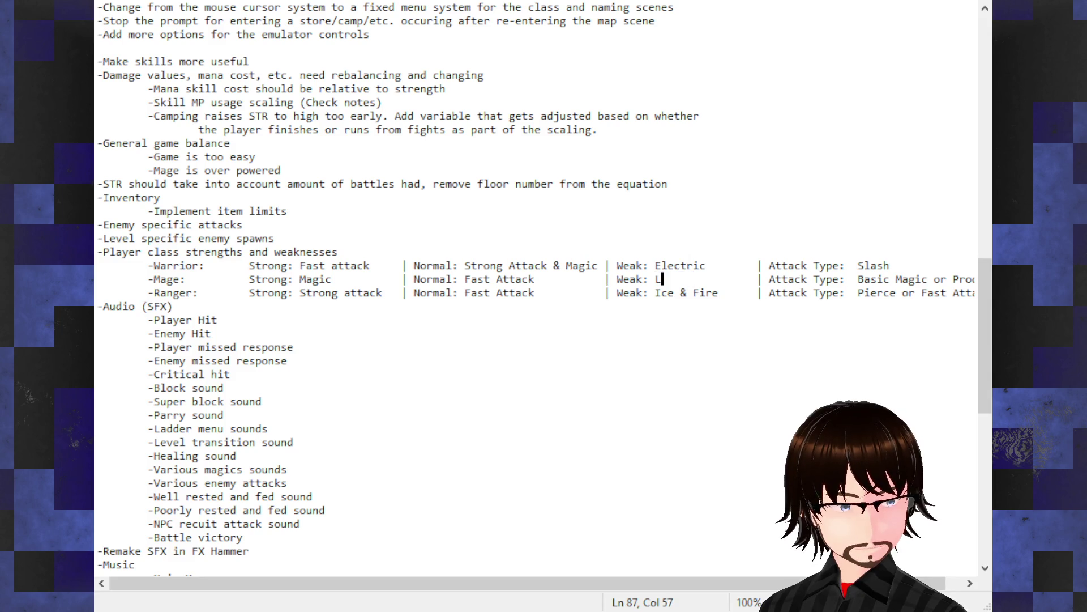
key("BackSpace")
type("Pi")
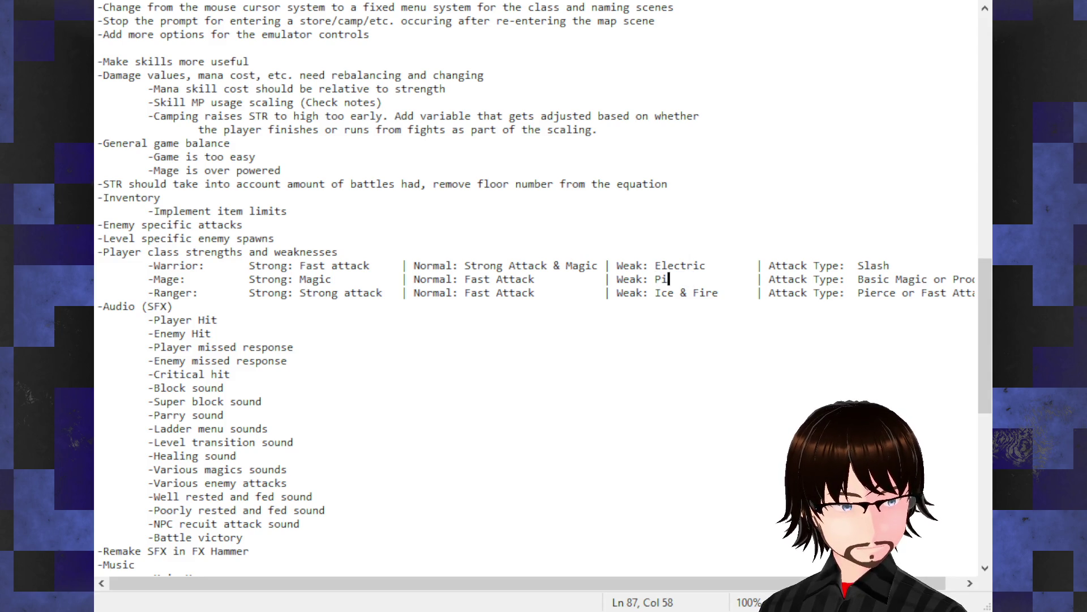
type("erce")
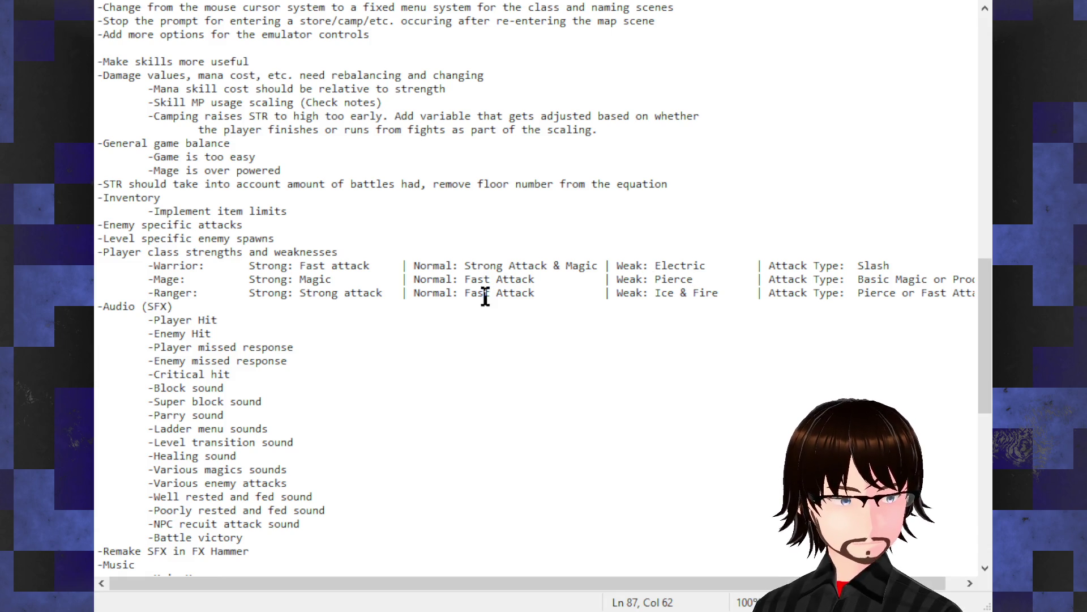
double_click(486, 266)
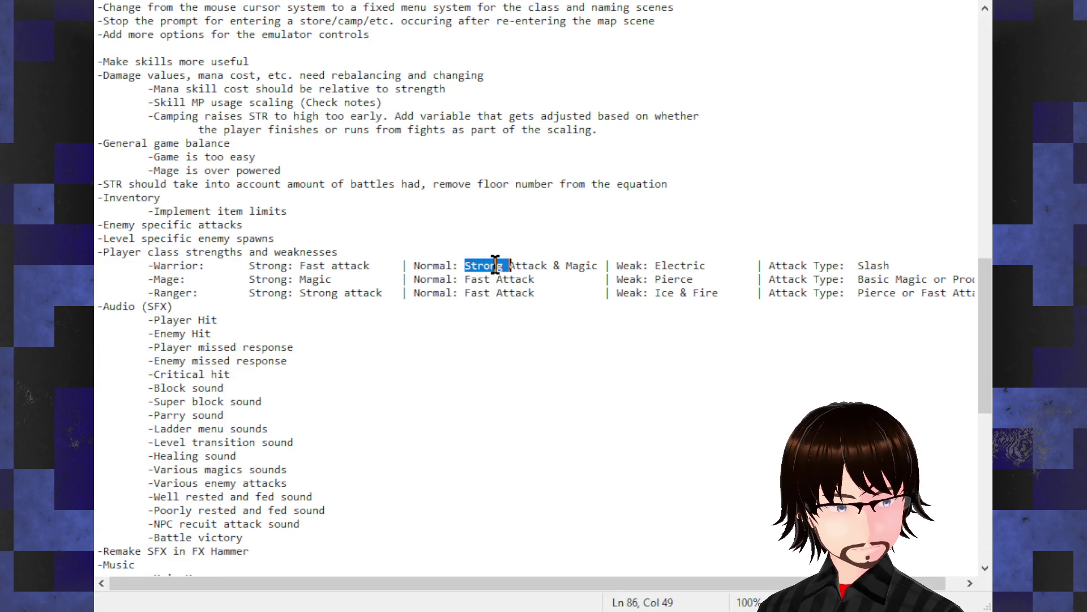
left_click(533, 266)
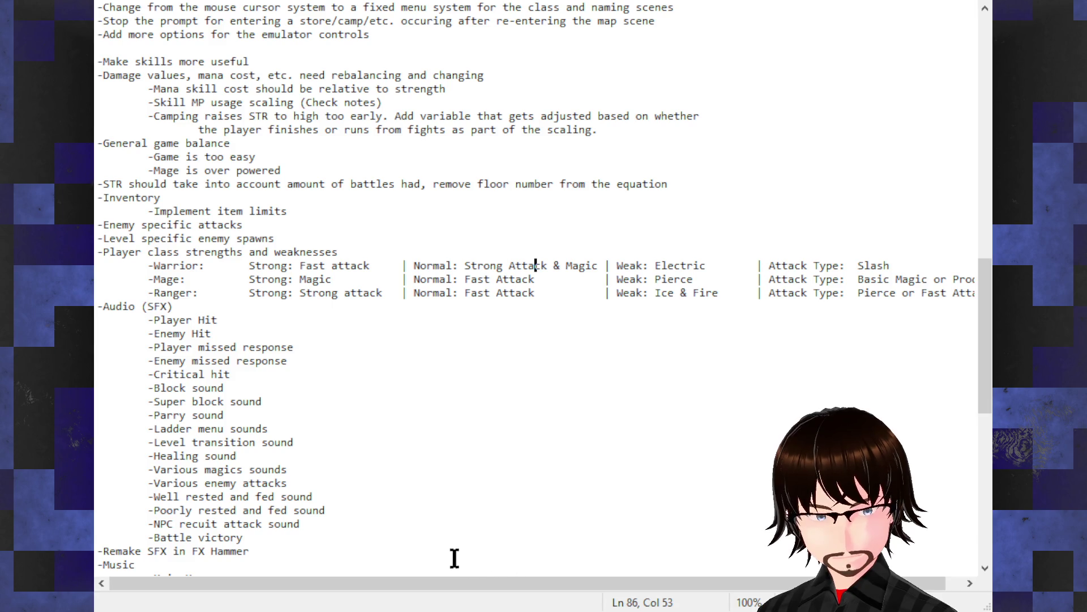
- Delete the Strong-to-Weak text on the Warrior and Mage rows, and select the Ranger's
mouse_move(407, 579)
left_mouse_down()
mouse_move(563, 587)
mouse_move(340, 588)
mouse_move(603, 574)
mouse_move(332, 568)
mouse_move(530, 564)
left_mouse_up()
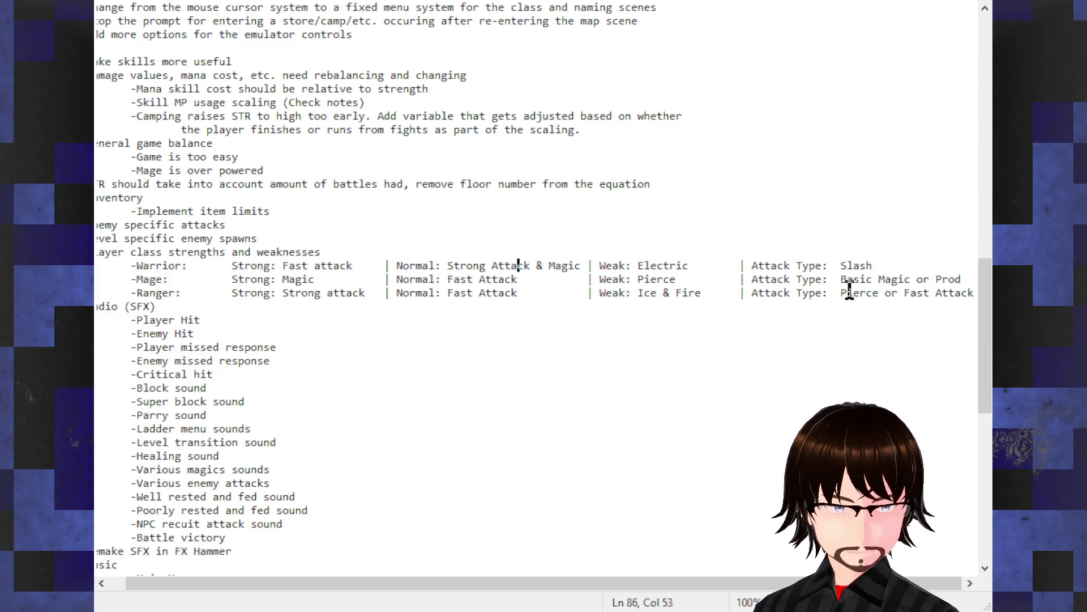
left_click(749, 265)
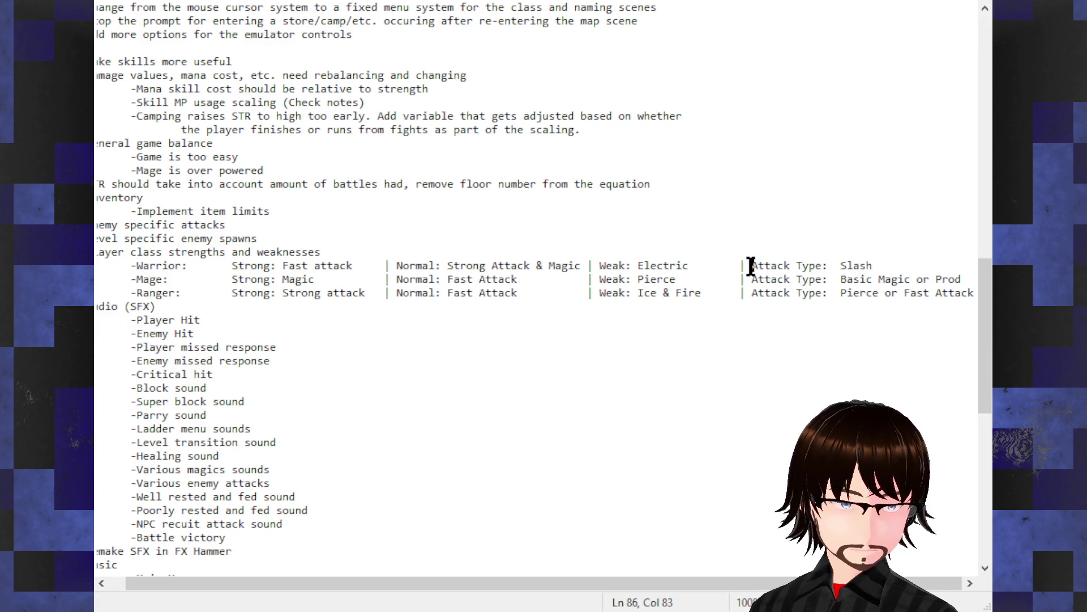
mouse_move(746, 265)
left_mouse_down()
mouse_move(264, 279)
mouse_move(229, 267)
left_mouse_up()
key("Delete")
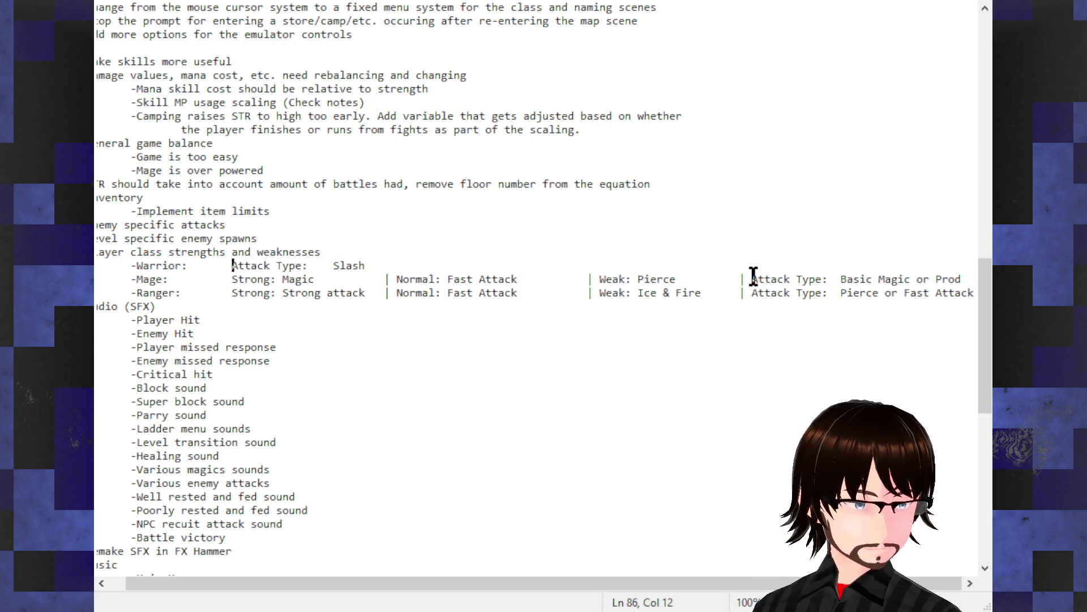
mouse_move(752, 279)
left_mouse_down()
mouse_move(539, 289)
mouse_move(232, 277)
left_mouse_up()
key("Delete")
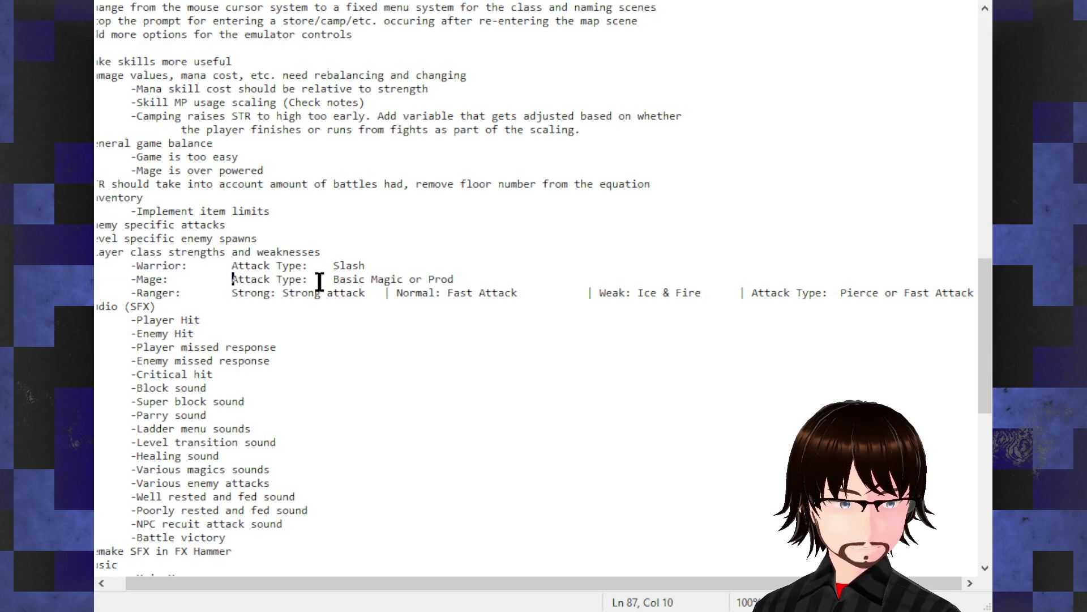
mouse_move(752, 294)
left_mouse_down()
mouse_move(682, 304)
mouse_move(274, 277)
mouse_move(230, 289)
left_mouse_up()
- Delete the Ranger's Strong-to-Weak text and trim attack types to 'Basic Magic' and 'Pierce'
key("Delete")
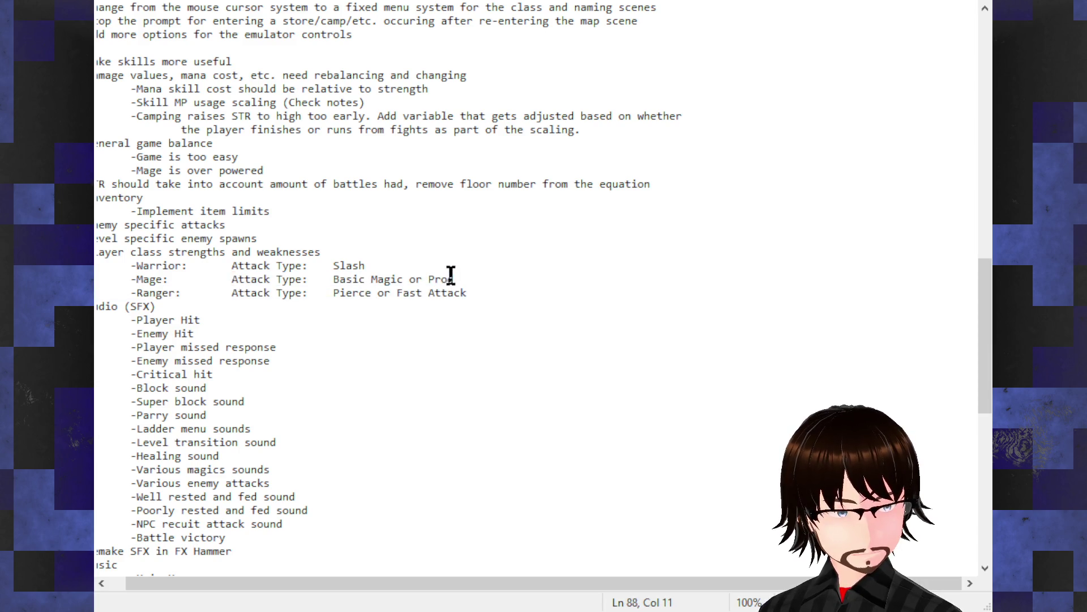
double_click(352, 280)
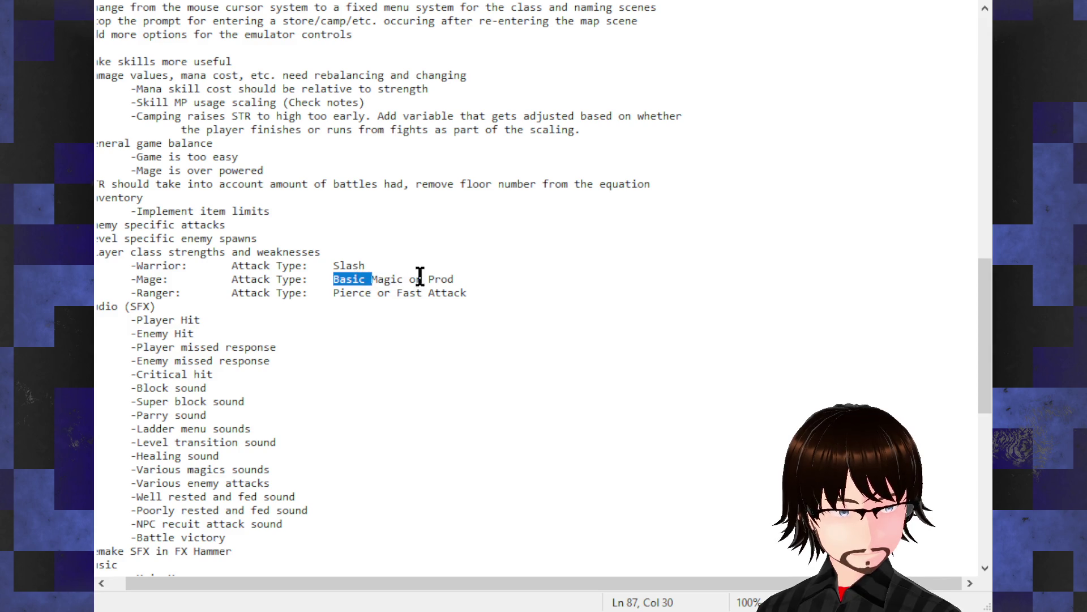
left_click(454, 278)
left_click_drag(454, 279, 404, 279)
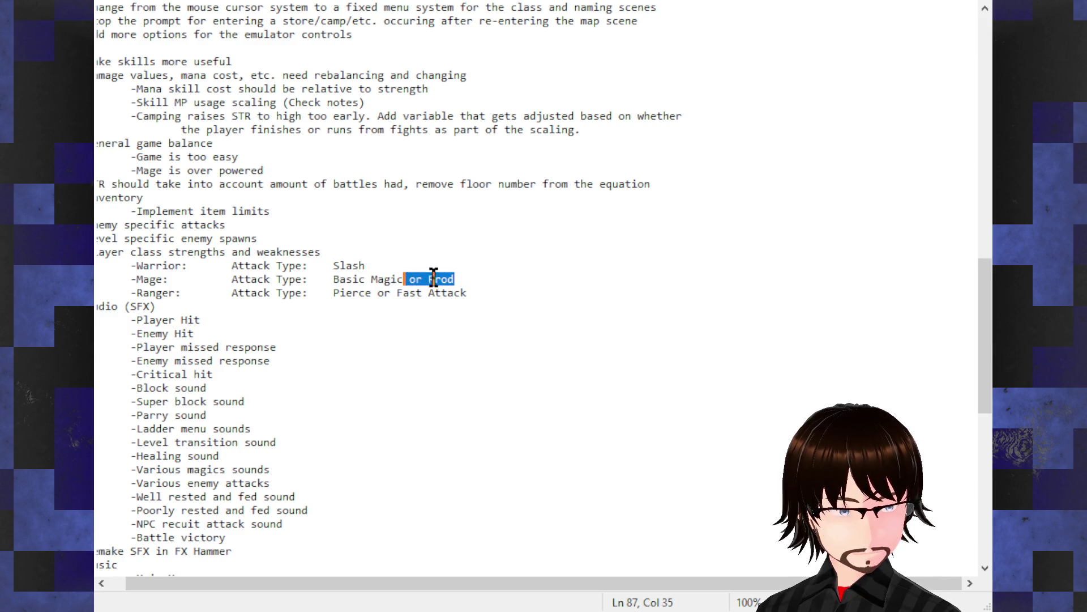
key("Delete")
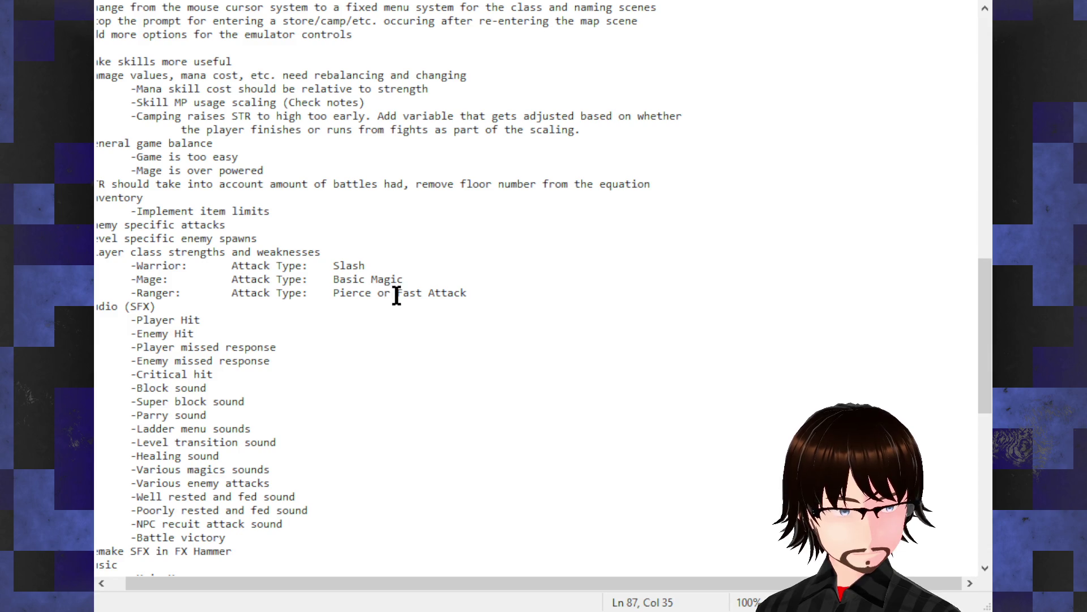
left_click_drag(397, 294, 333, 295)
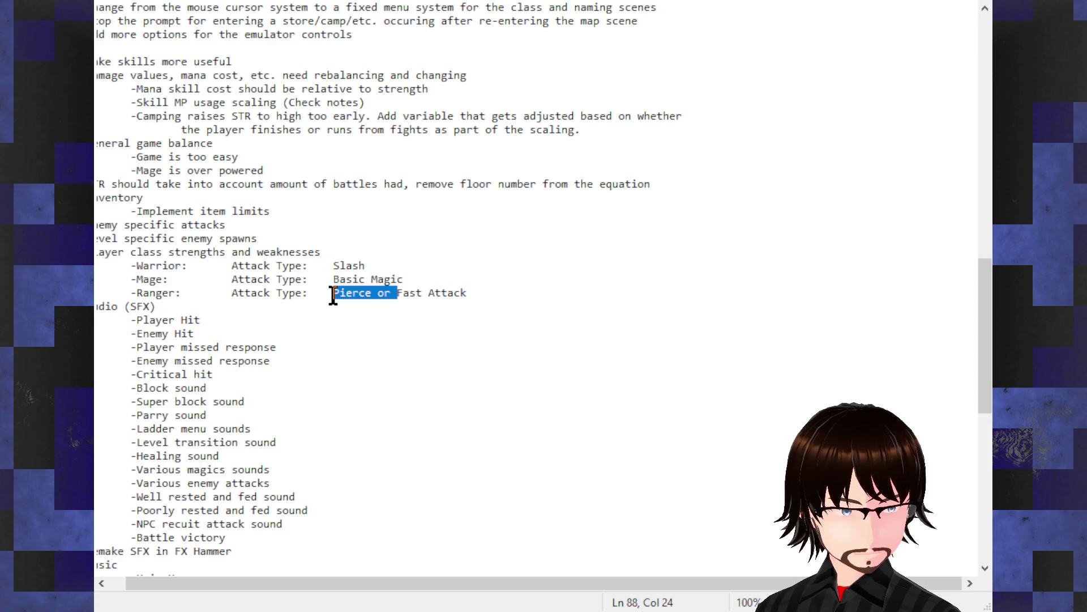
left_click_drag(465, 294, 372, 295)
key("Delete")
- Replace the trailing space after 'Slash' with a tab
left_click(426, 276)
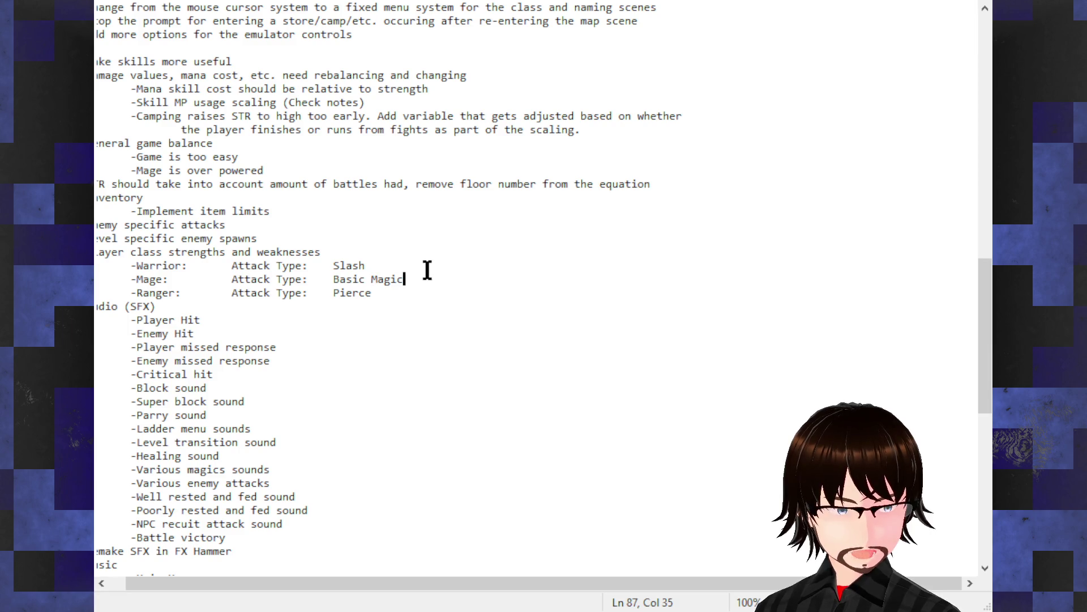
left_click(426, 267)
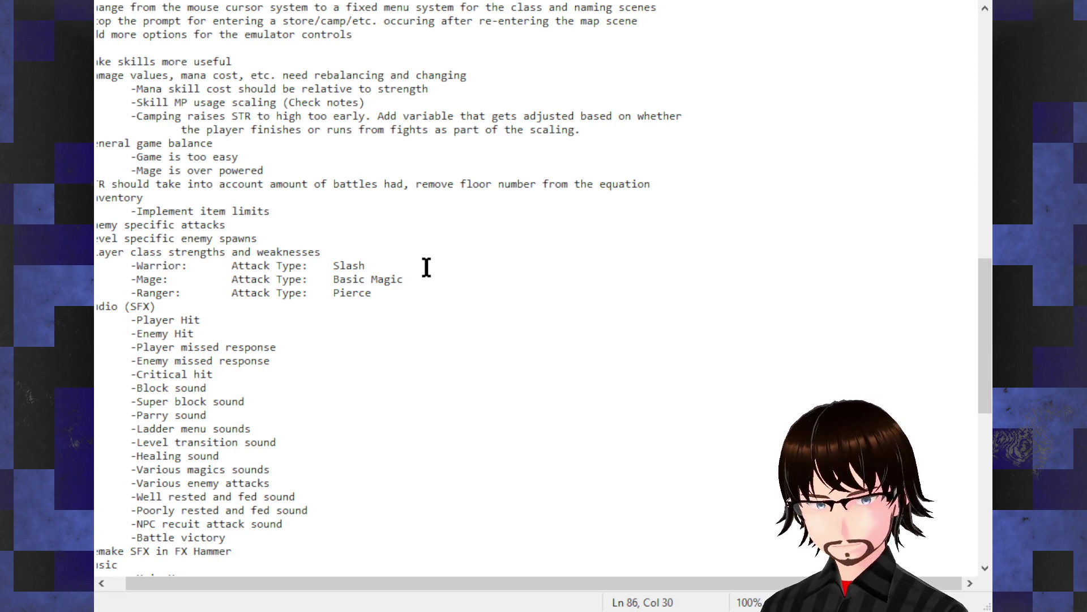
key("BackSpace")
key("Tab")
key("Tab")
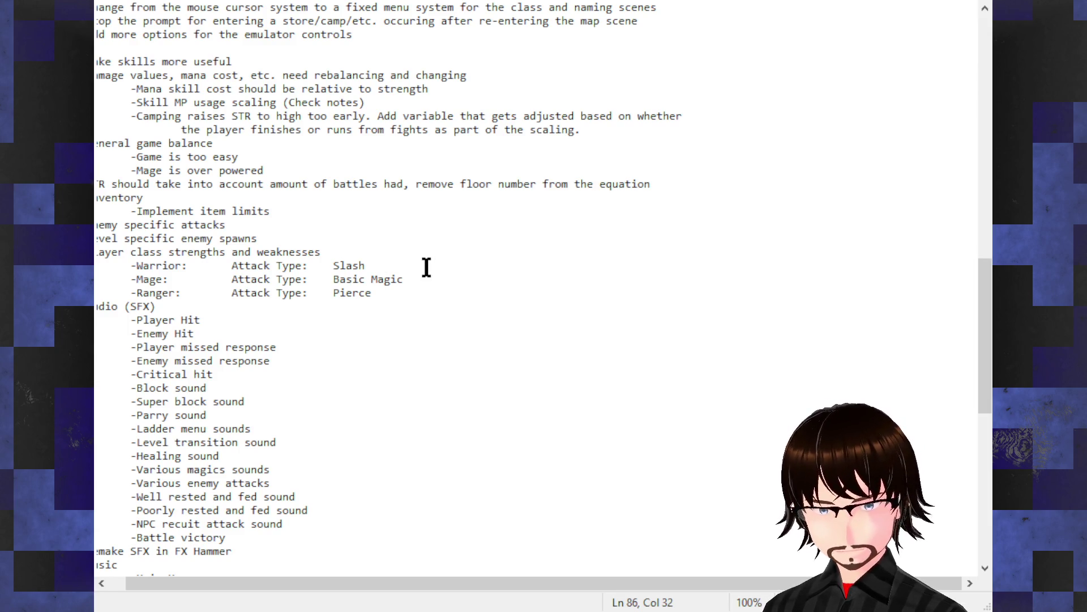
key("Down")
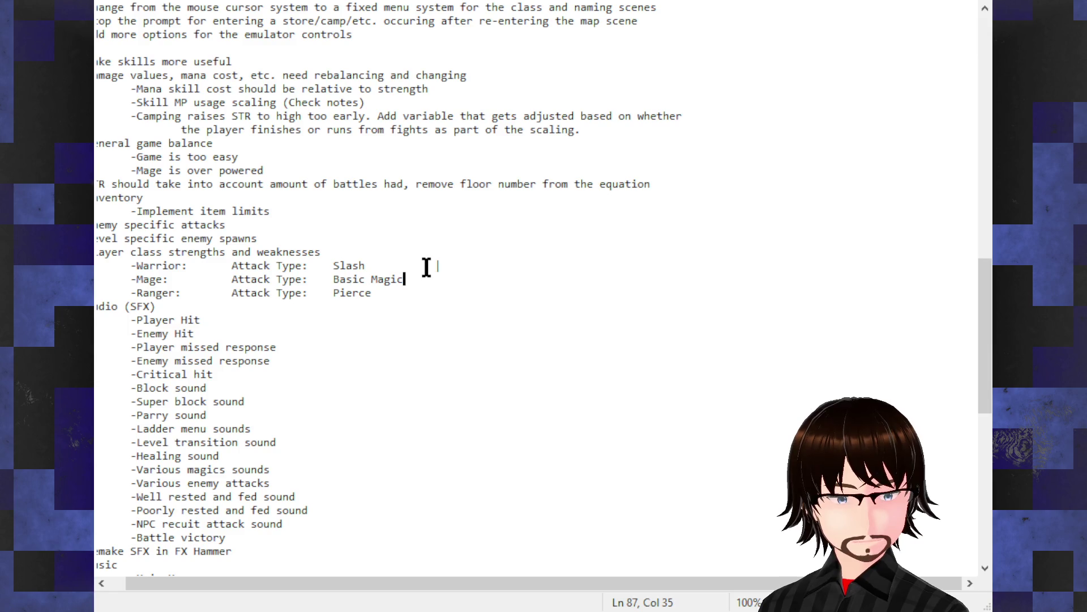
- Add tab-aligned '|' separators after Basic Magic and Pierce, then type 'Strong:' on the Warrior row
key("Tab")
type("|")
key("Down")
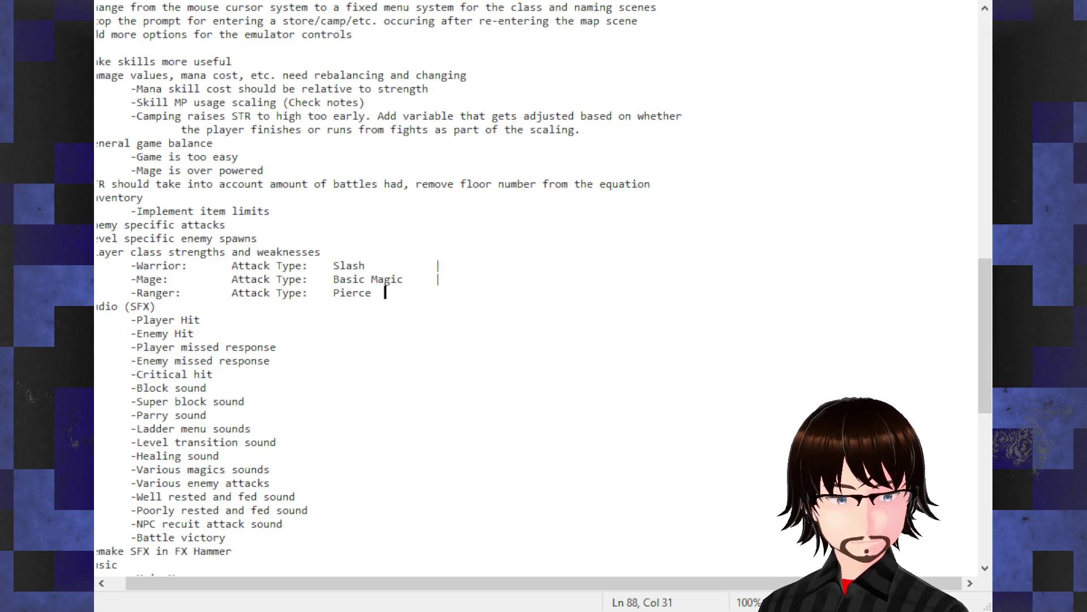
key("Tab")
type("|")
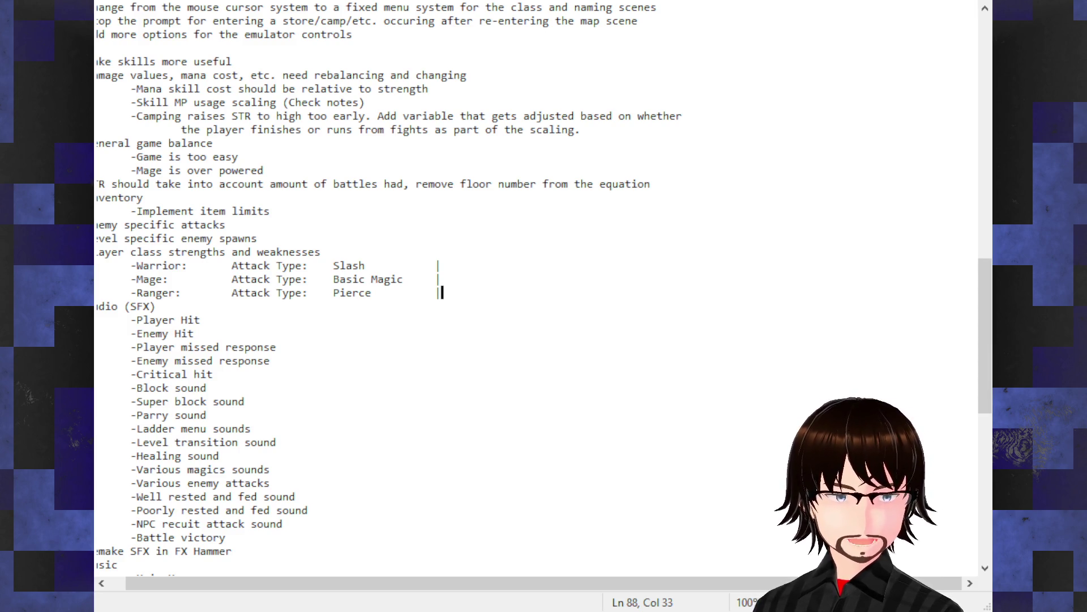
key("Up")
key("Up")
type("St")
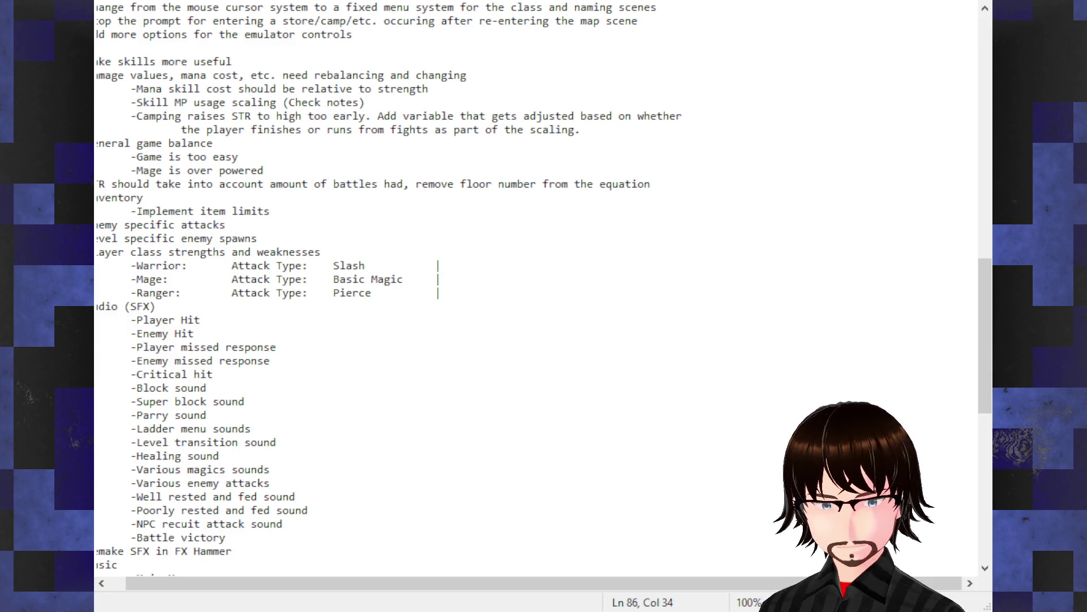
type("rong:")
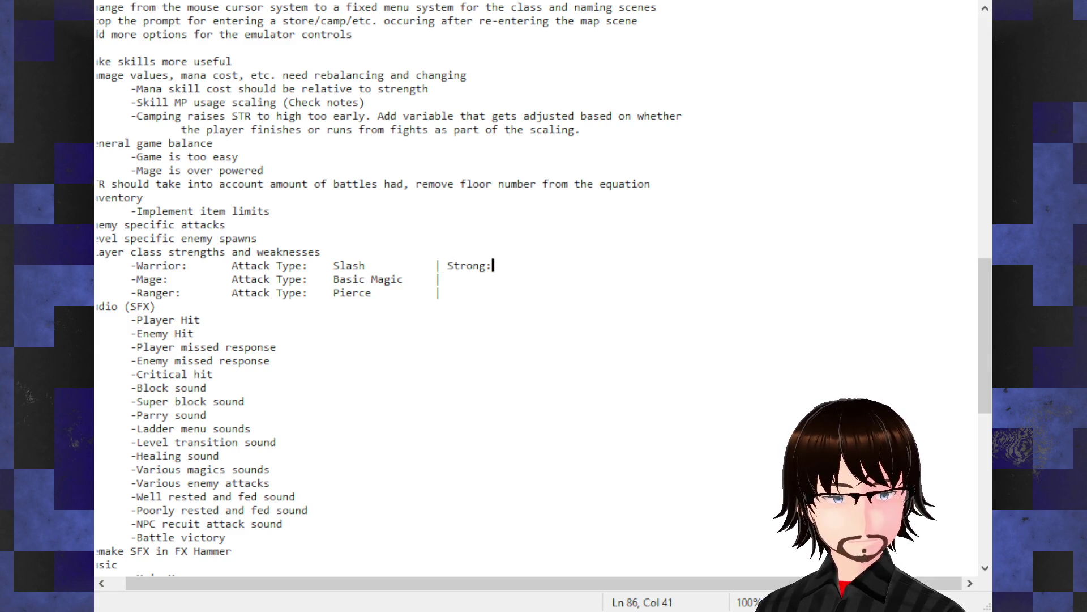
- Add 'Strong:' after the pipes on the Mage and Ranger rows, then start the Warrior's entry
left_click(426, 274)
type("St")
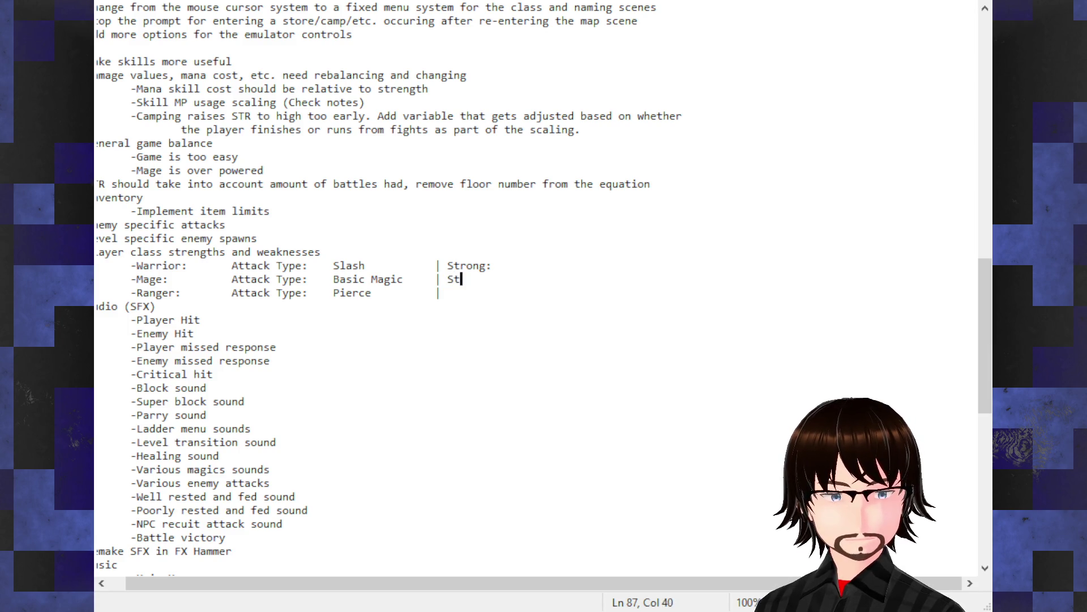
type("rong:")
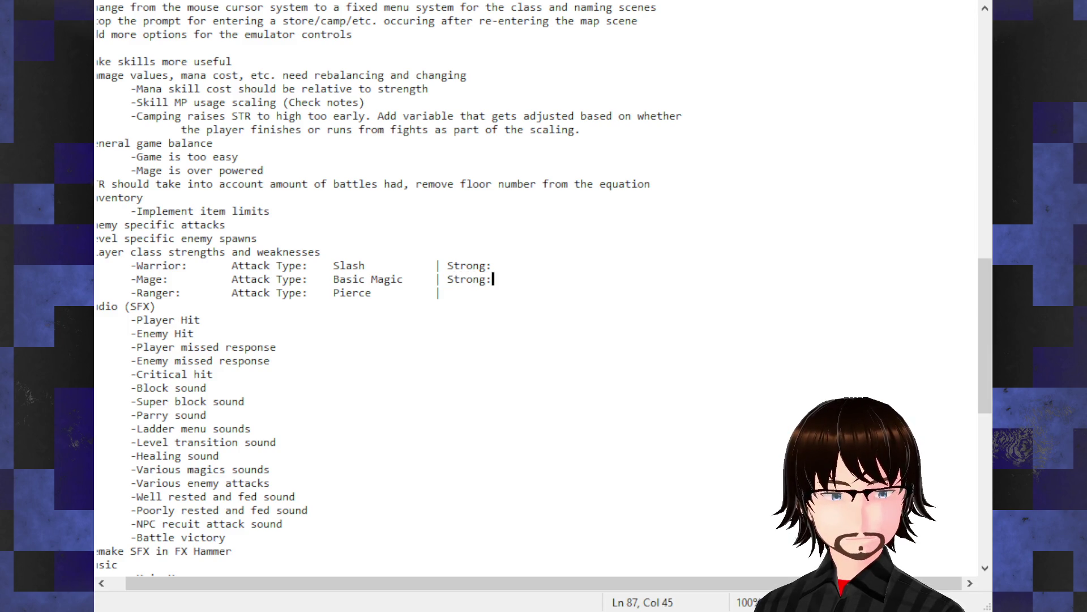
left_click(441, 292)
type("S")
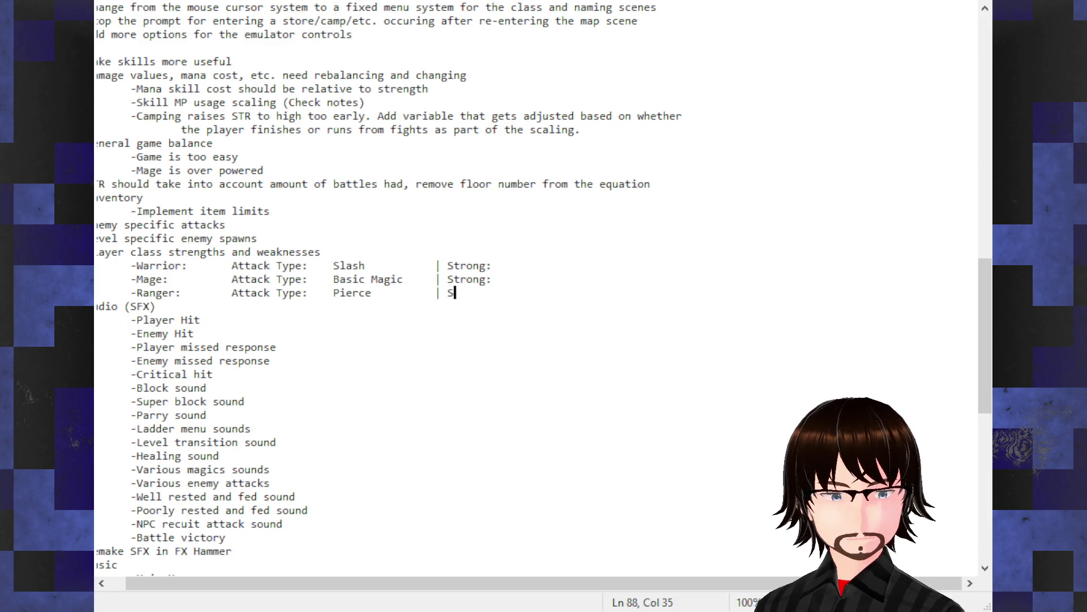
type("trong:")
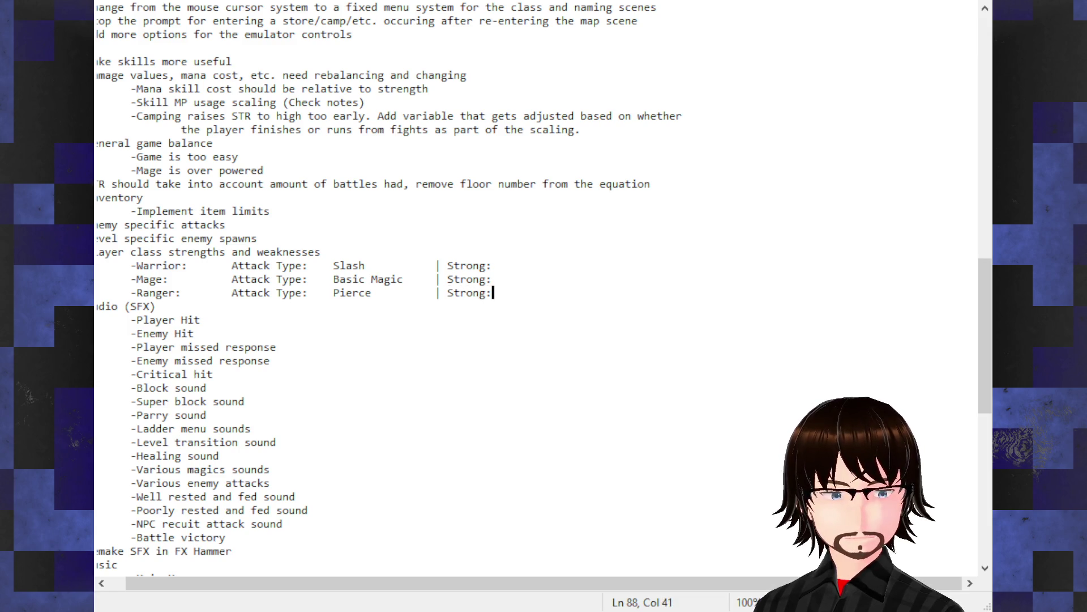
key("Up")
key("Up")
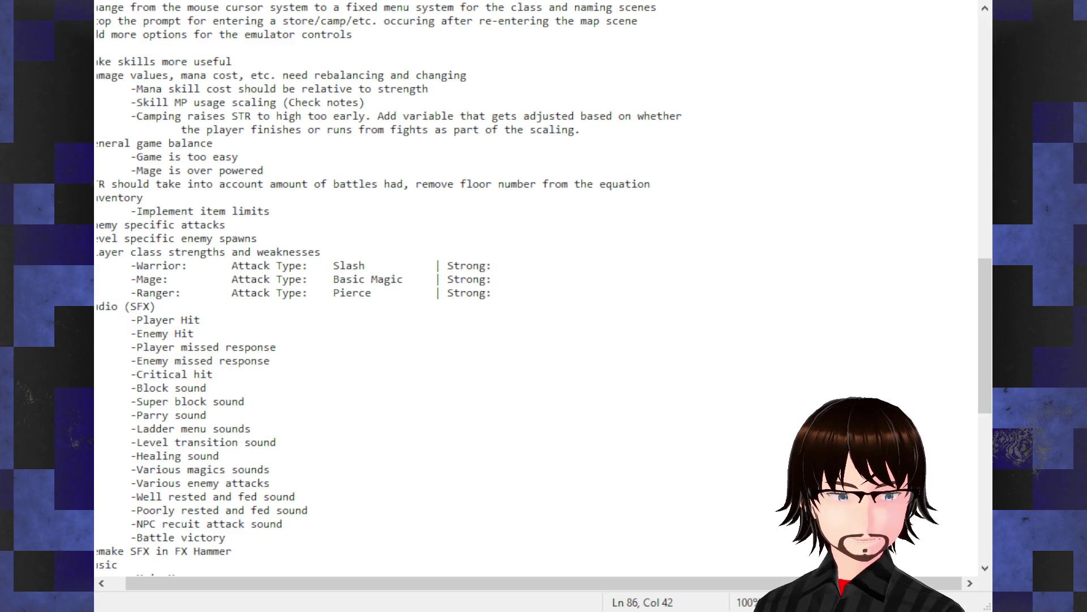
type("Slas")
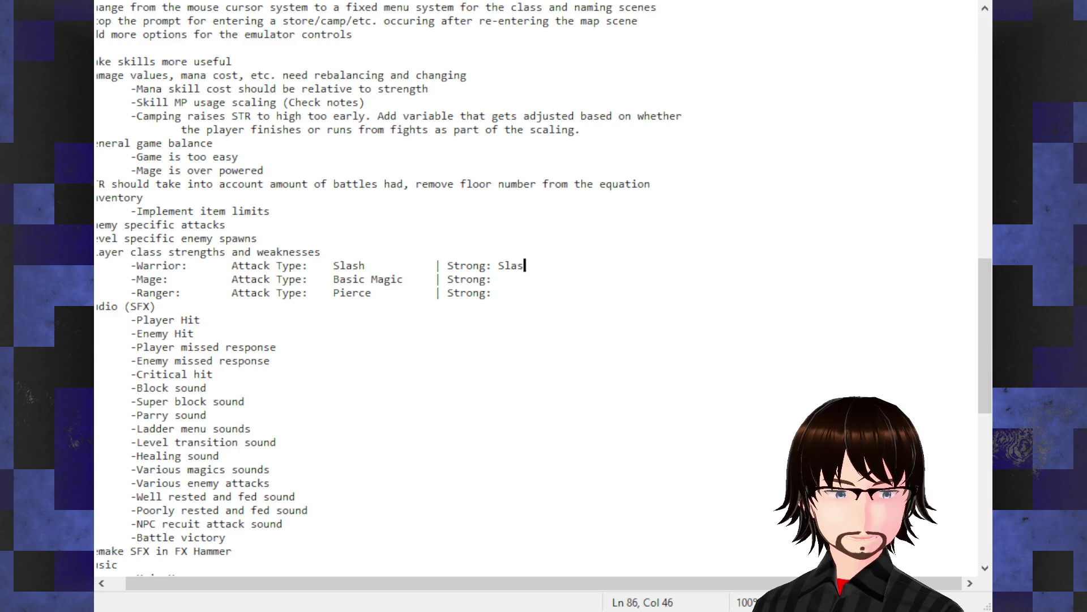
- Enter 'Pierce' as the Warrior's Strong value, correcting a typo
key("BackSpace")
key("BackSpace")
key("BackSpace")
key("BackSpace")
type("P")
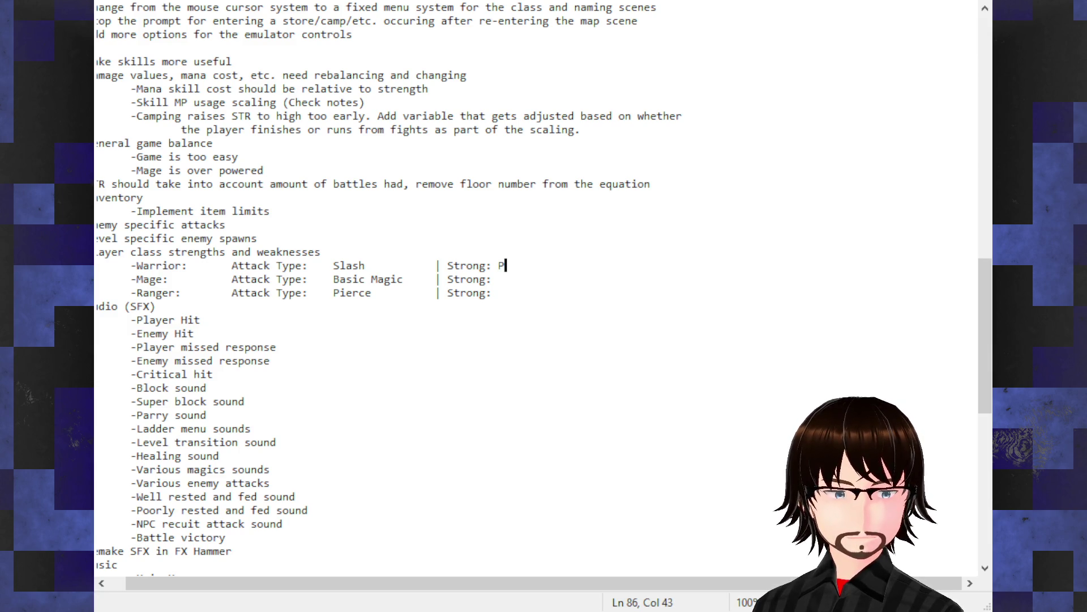
type("i")
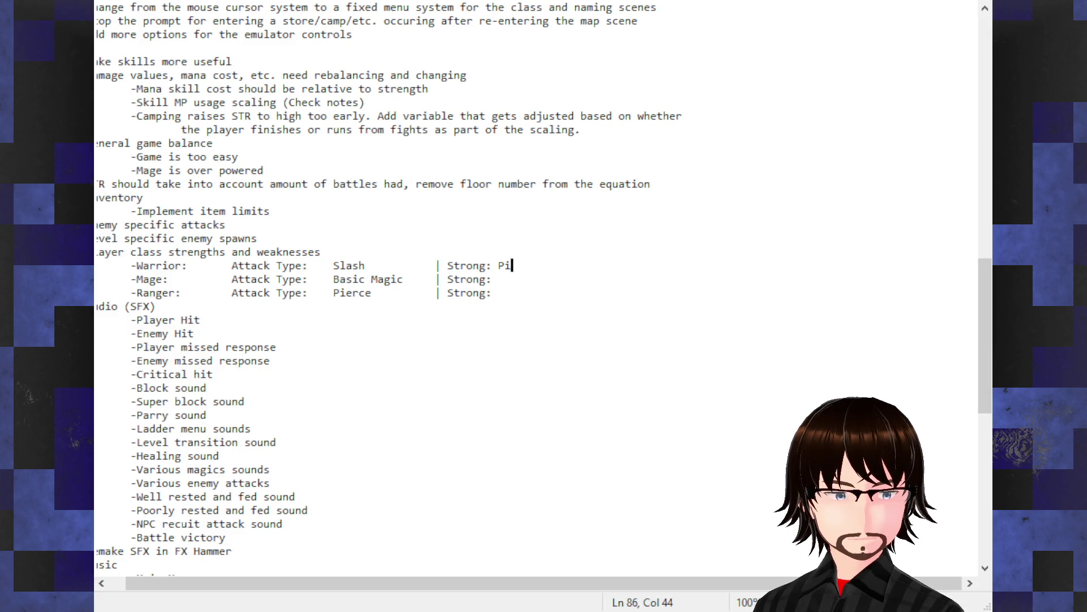
key("BackSpace")
type("i")
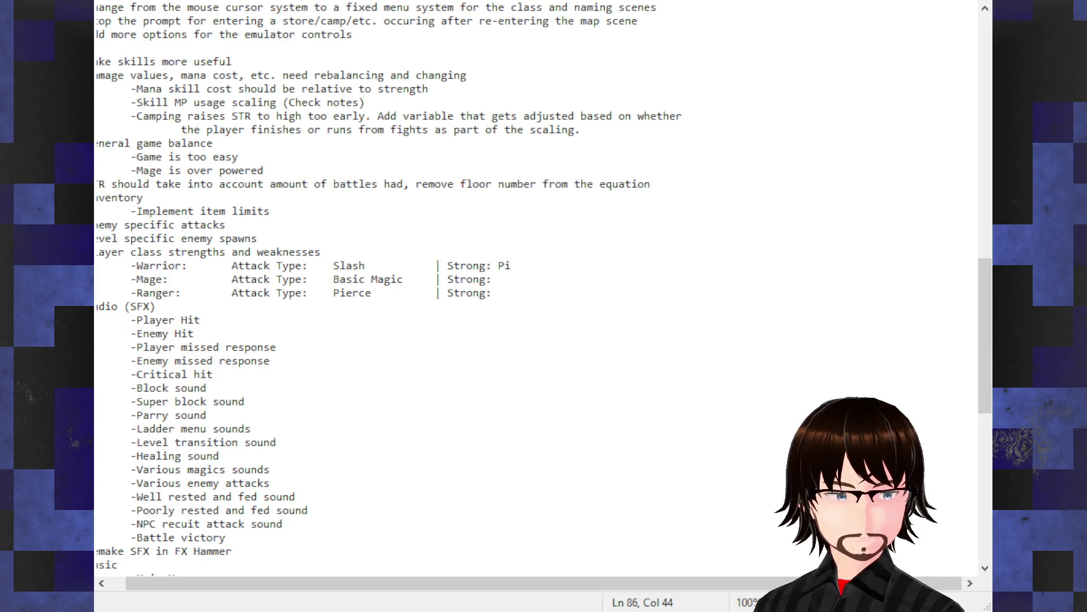
type("erce")
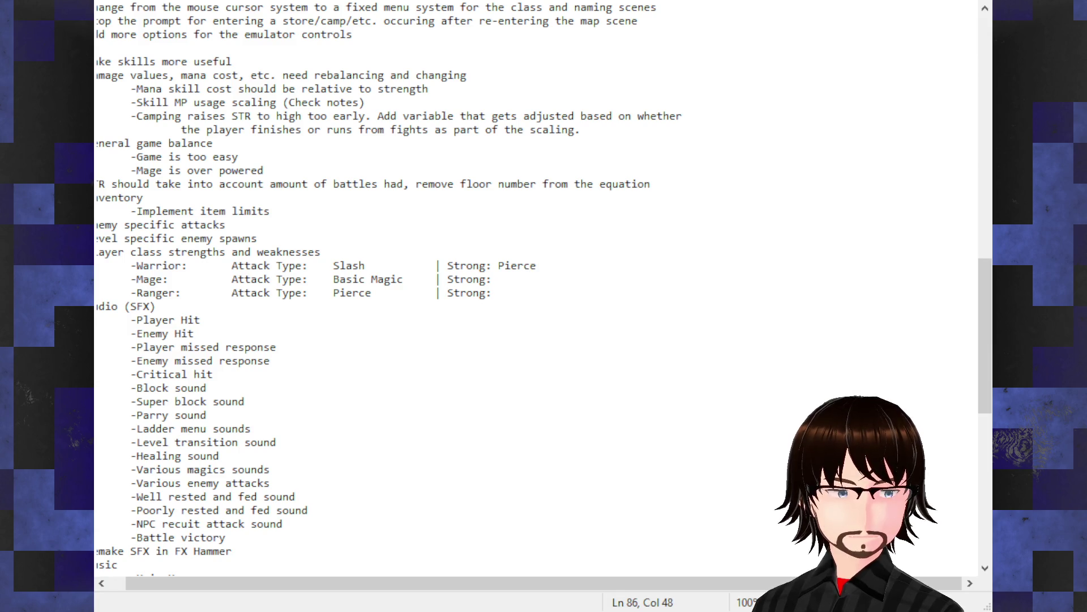
- Type 'Slash' as the Mage's Strong value, then remove it to leave that entry blank
key("Down")
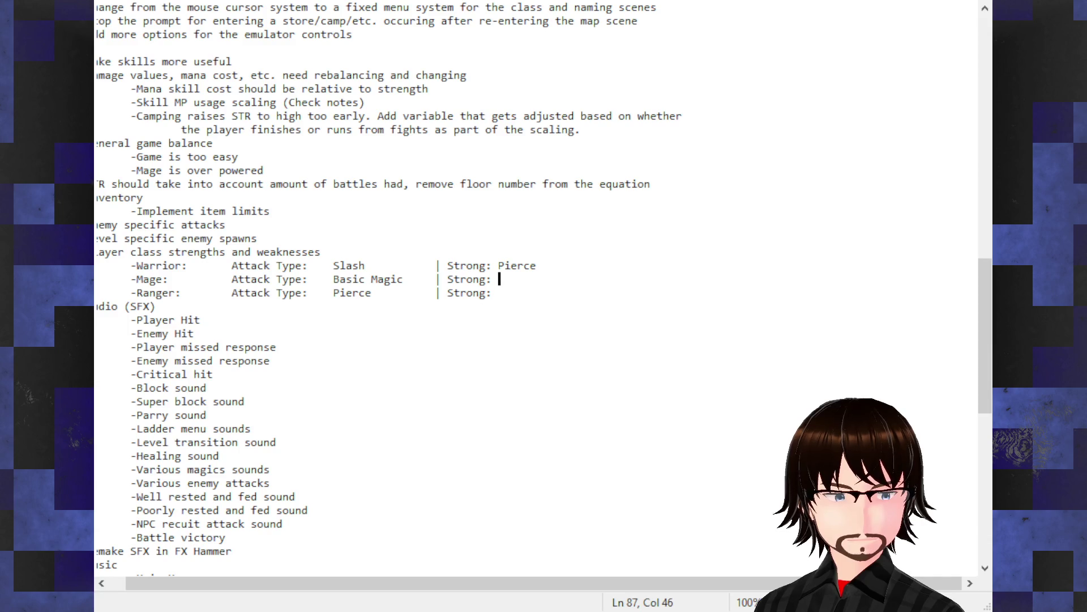
type("Slash")
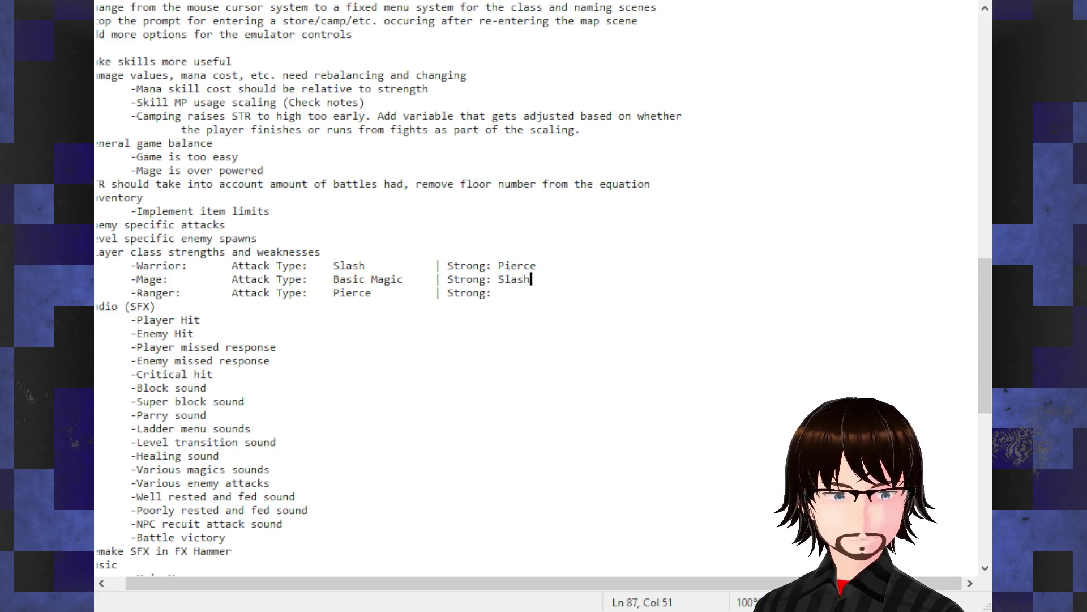
key("Down")
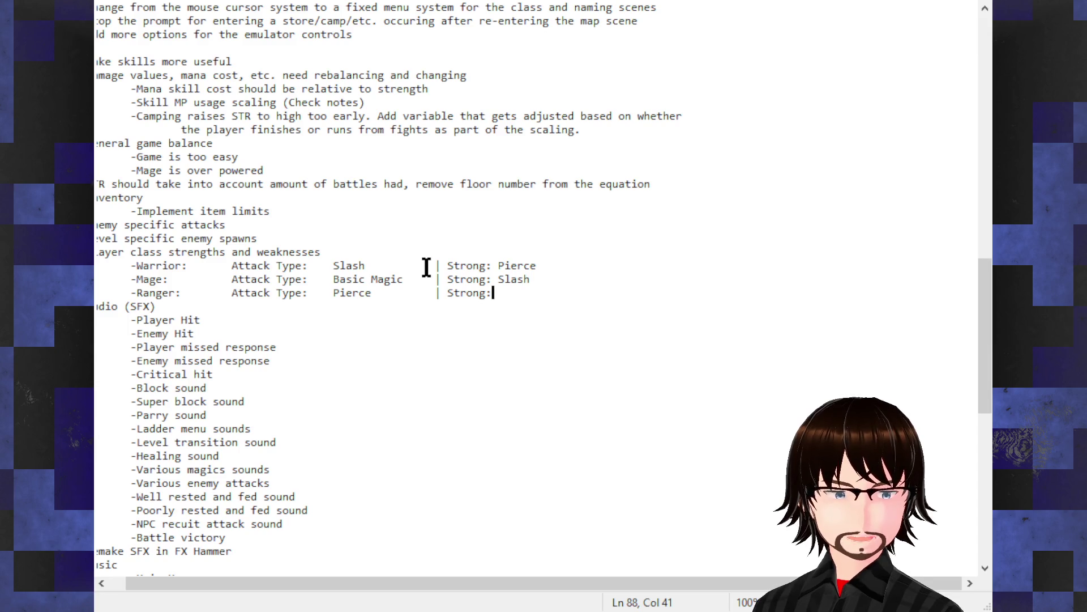
key("Up")
key("Right")
key("Right")
key("Right")
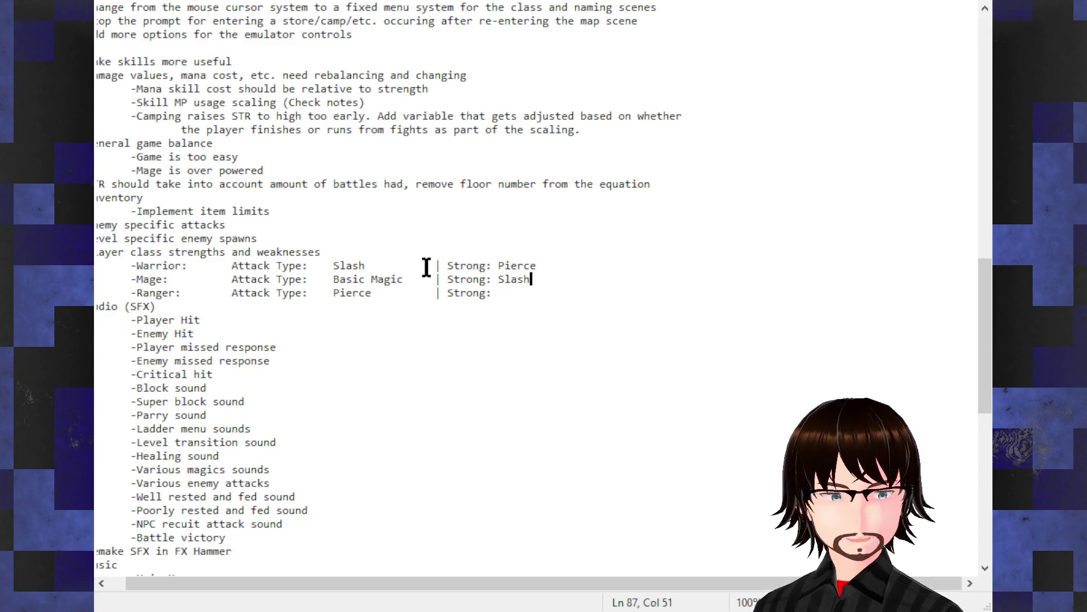
key("BackSpace")
key("BackSpace")
key("BackSpace")
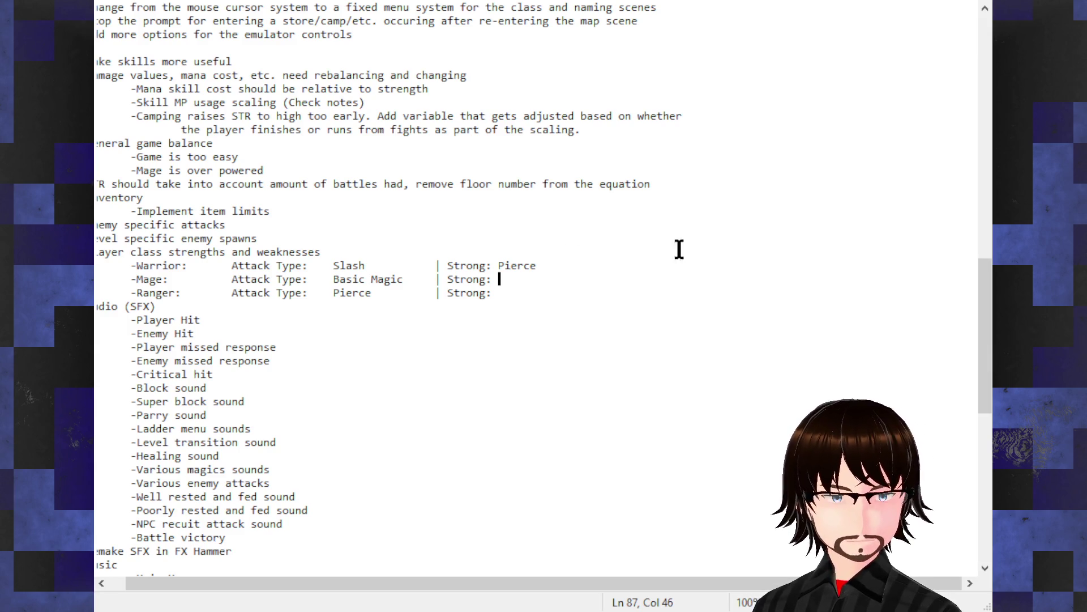
left_click(637, 265)
- Add a tab-aligned '| Weak: Magic' column after Pierce on the Warrior row
type("| ")
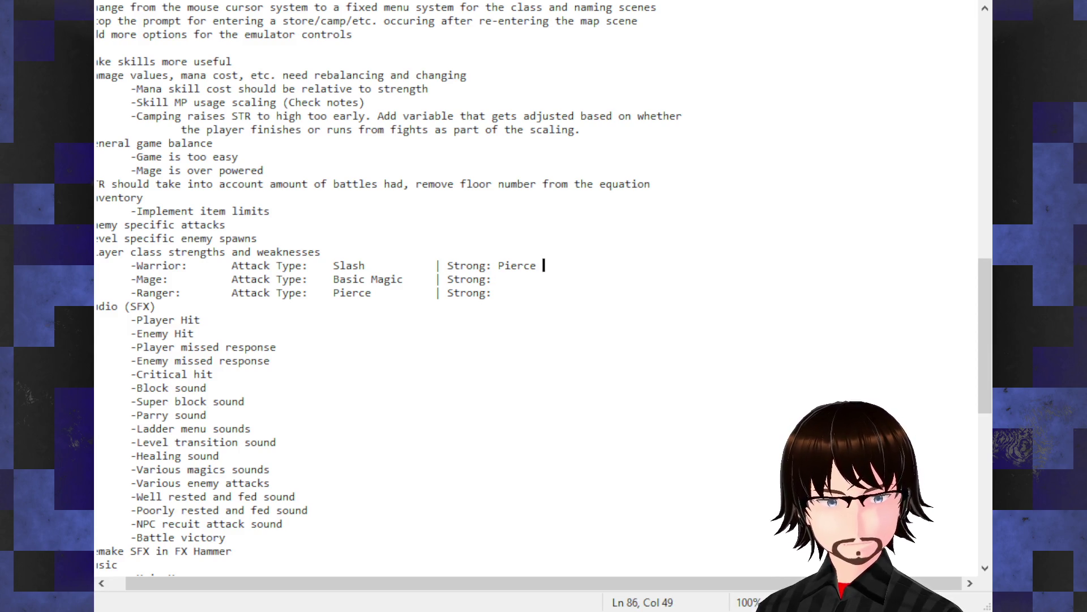
type("Weak")
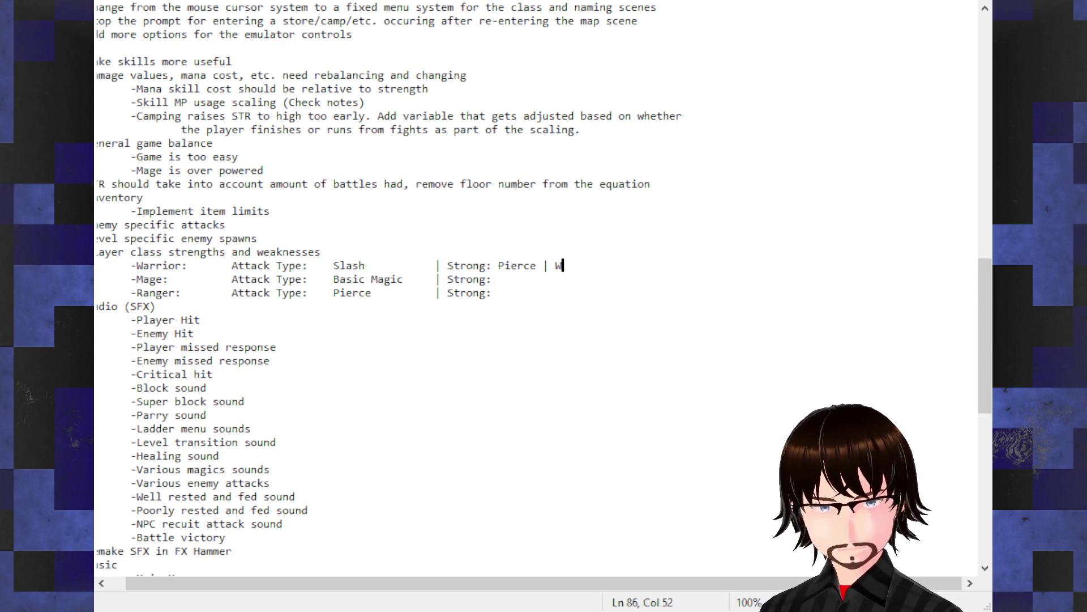
key("Left")
key("Left")
key("Left")
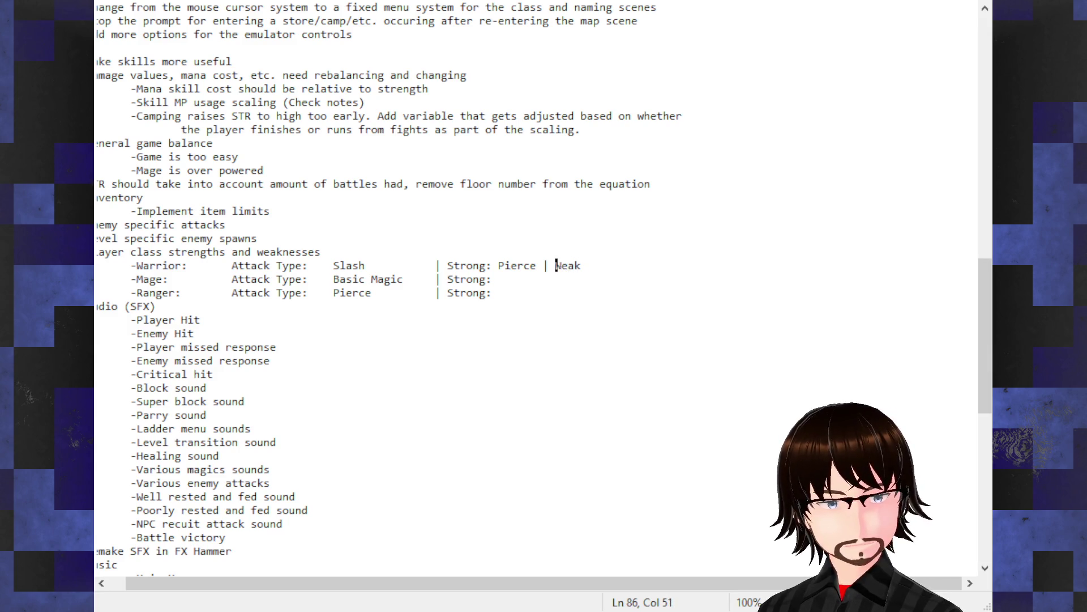
key("Right")
key("BackSpace")
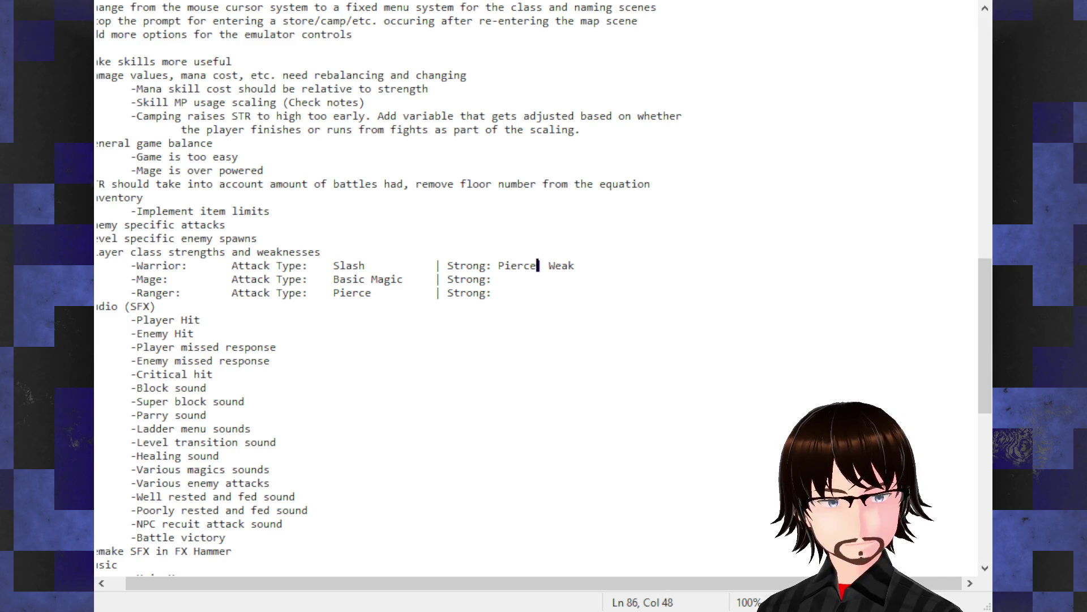
key("Tab")
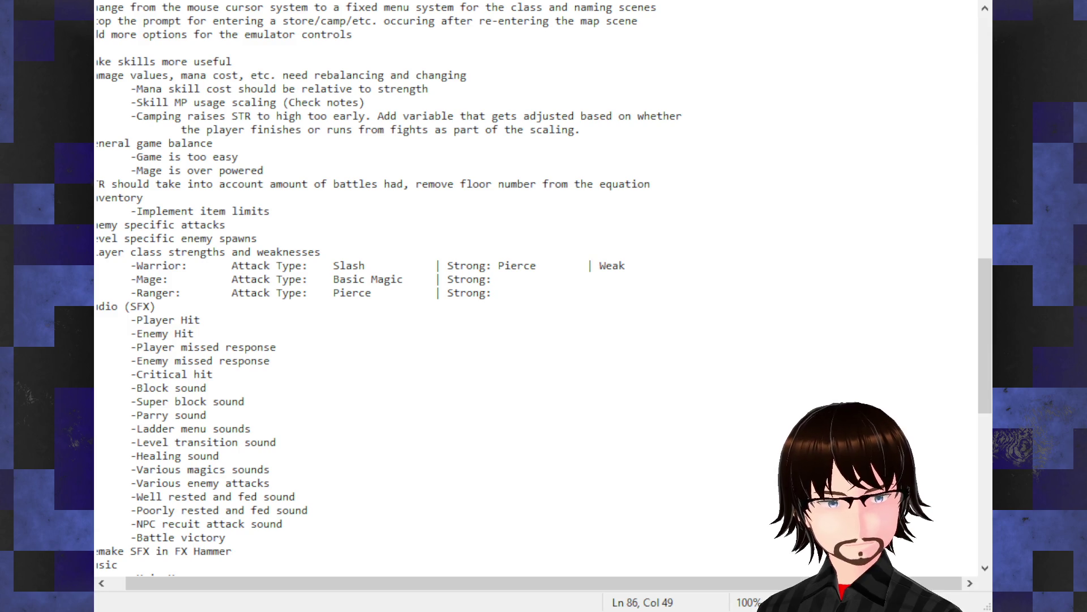
key("Right")
key("Right")
key("Right")
key("Right")
key("Right")
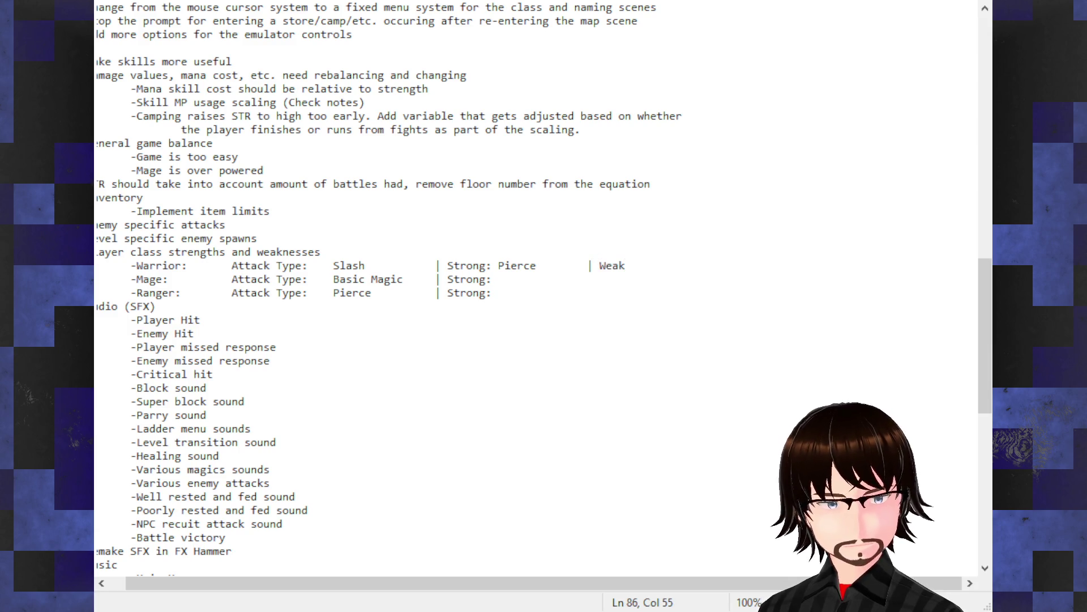
type(": Magic")
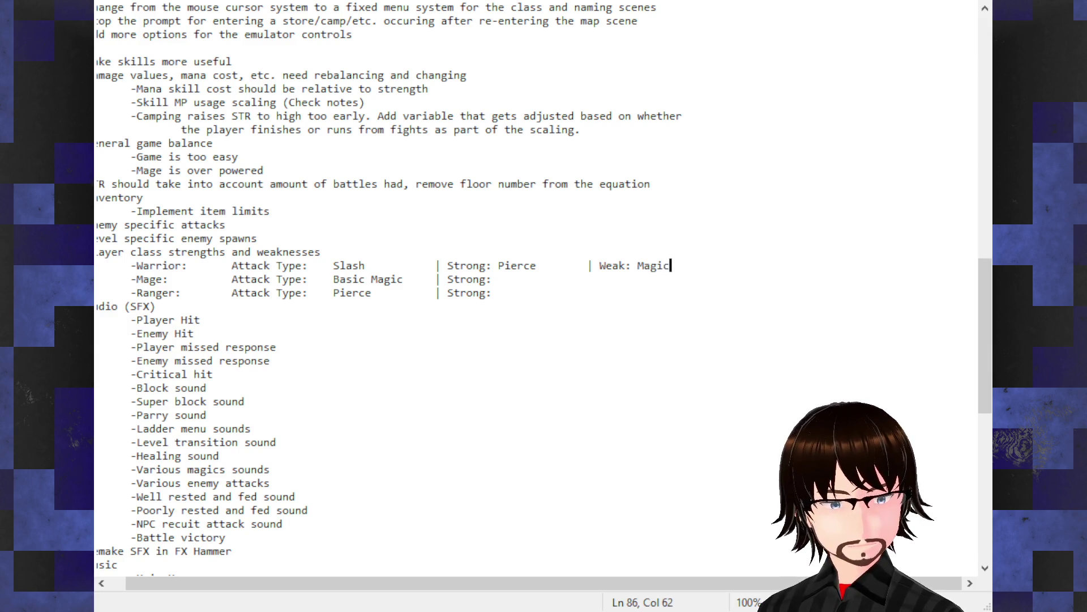
- Add a tab-aligned '| Weak:' label at the end of the Mage row
key("Down")
key("Tab")
key("Tab")
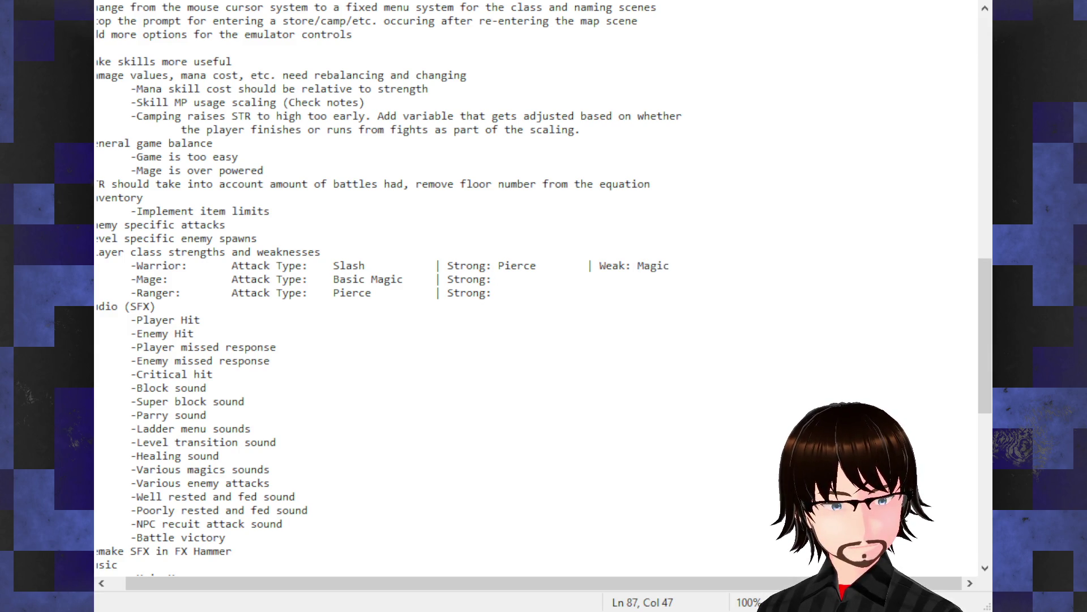
type("|")
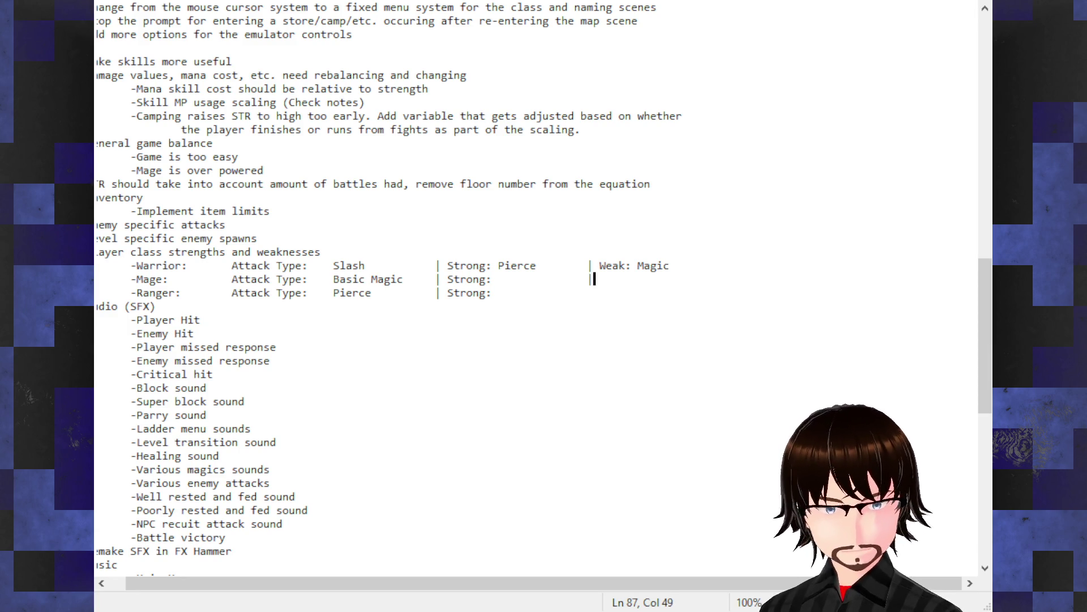
type(" Weak:")
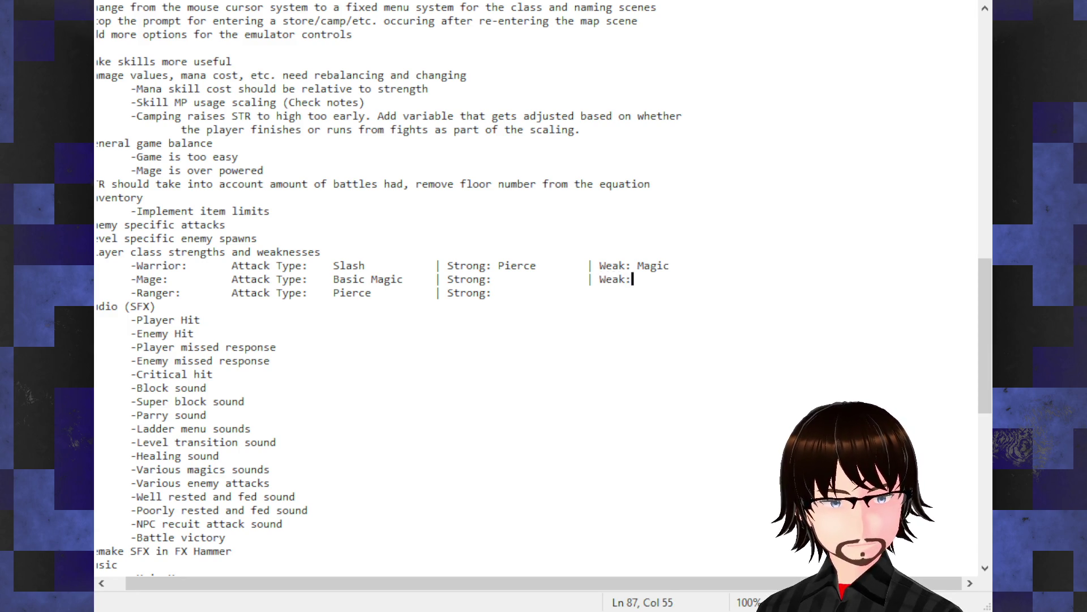
- Add a tab-aligned '|Weak:' label to the Ranger row, fixing a typo
key("Down")
key("Tab")
key("Tab")
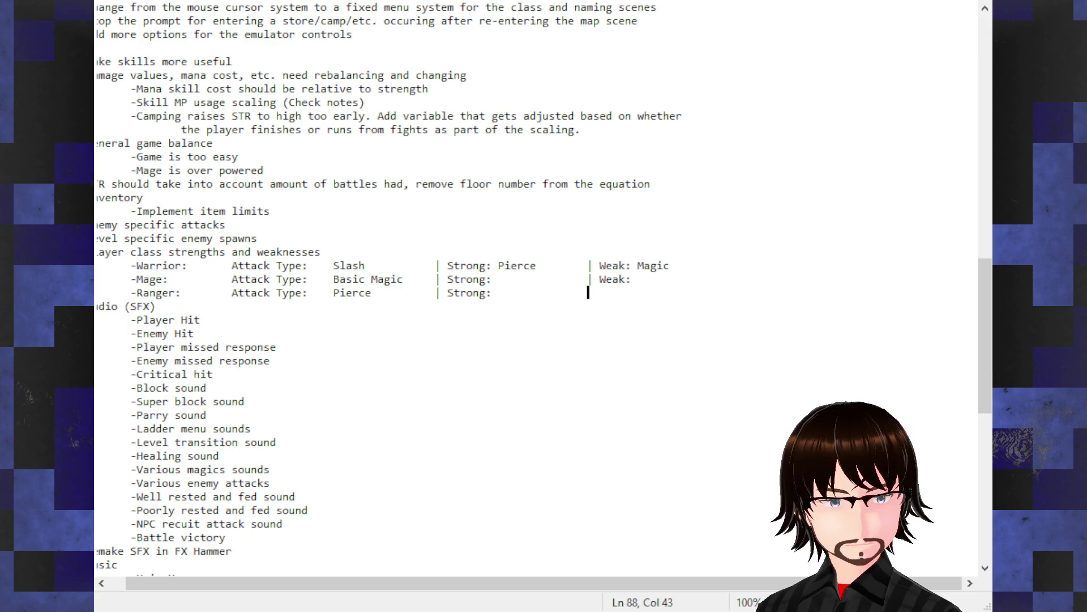
type("|Wae")
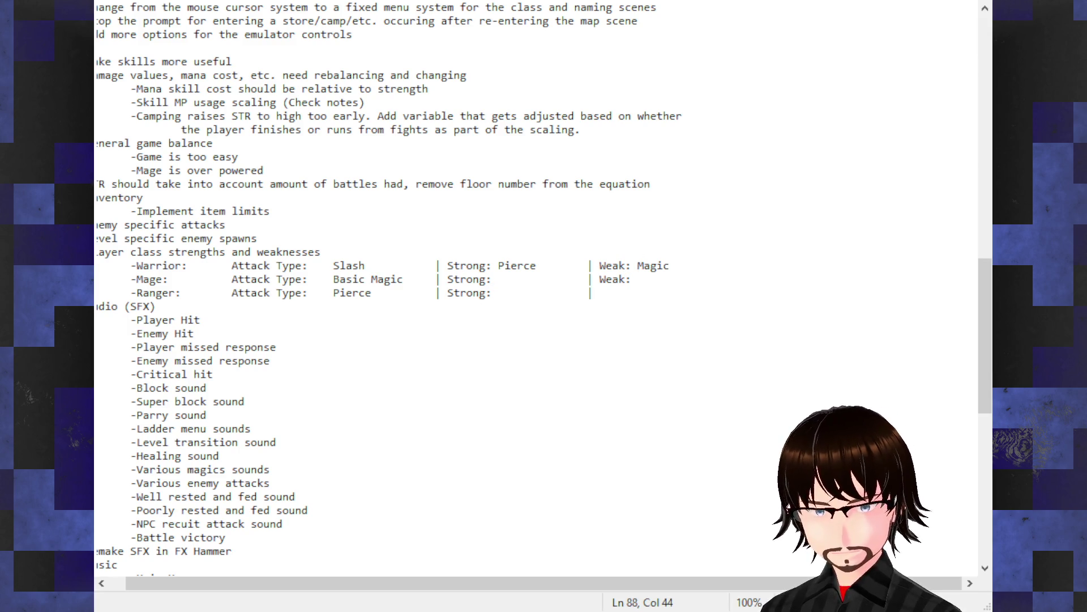
key("BackSpace")
key("BackSpace")
key("BackSpace")
type("Weak:")
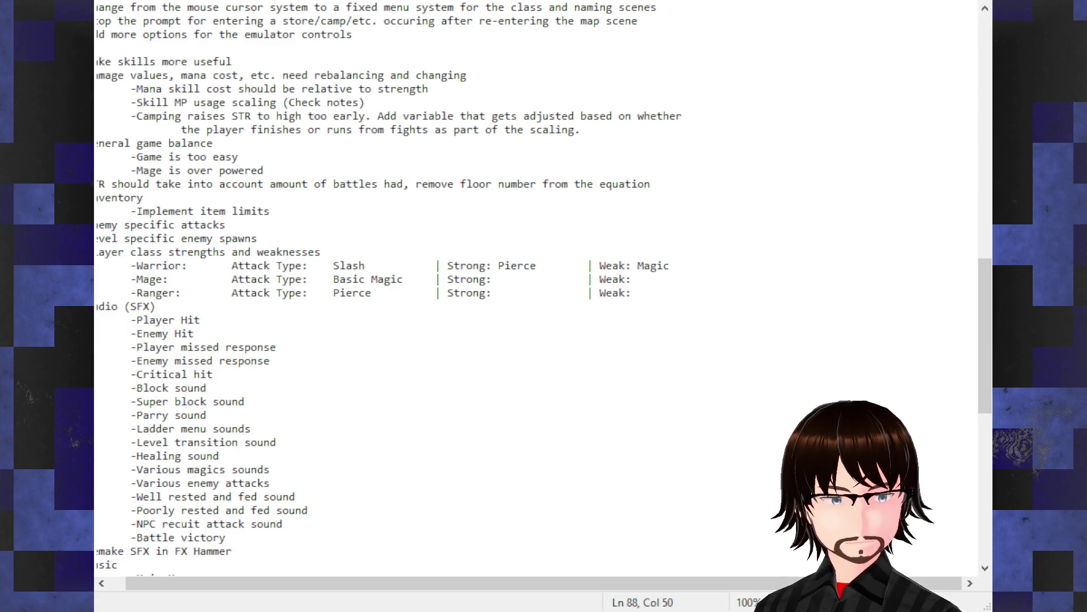
- Check the tab spacing before the pipe on the Mage row
key("Up")
key("Down")
key("Up")
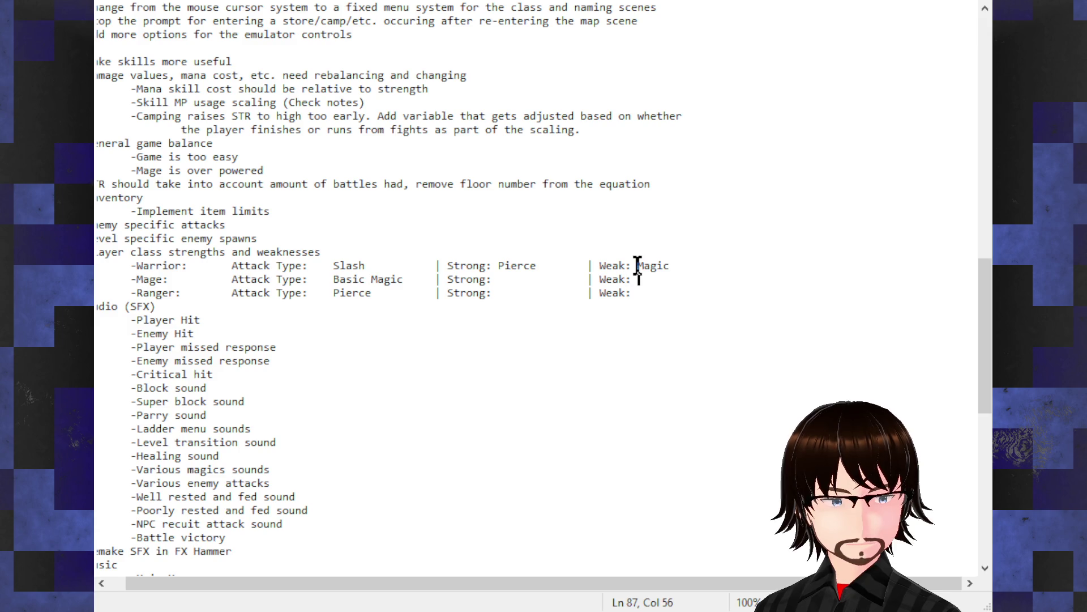
key("Left")
key("Left")
key("Left")
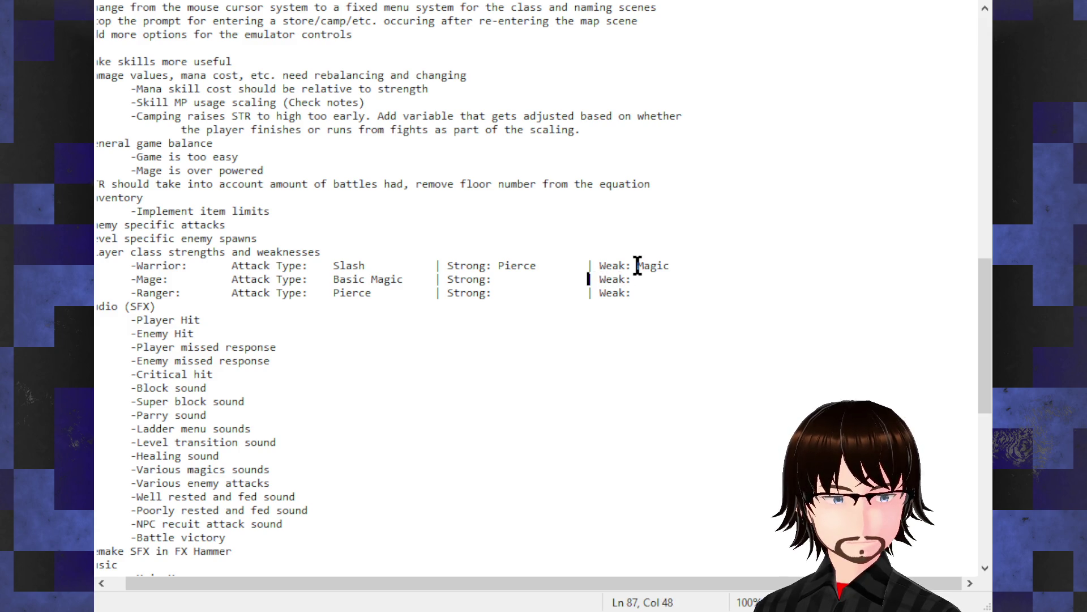
key("Left")
key("Left")
key("Right")
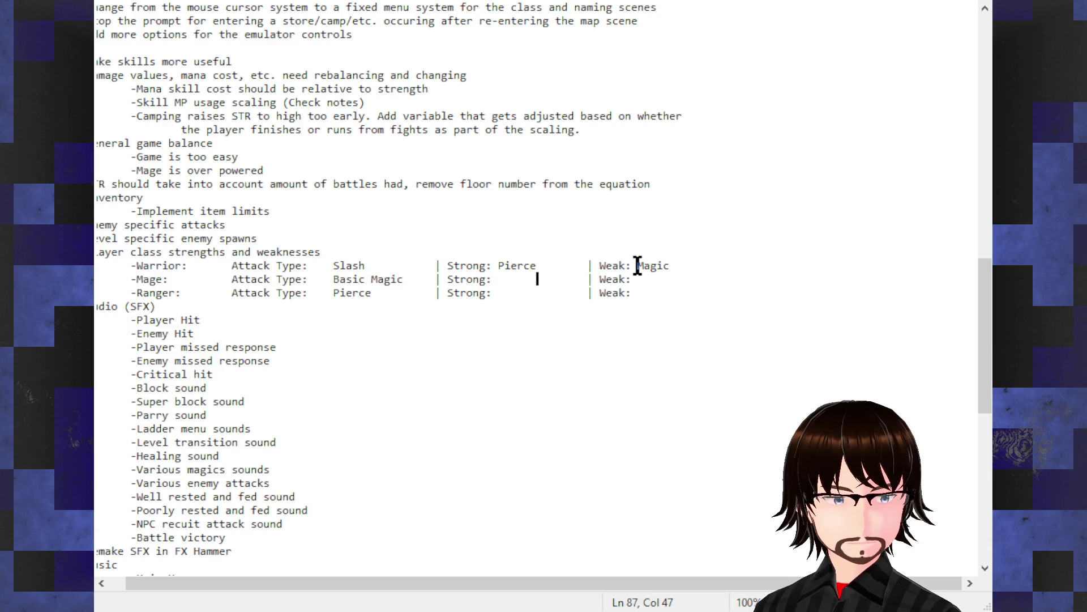
key("Right")
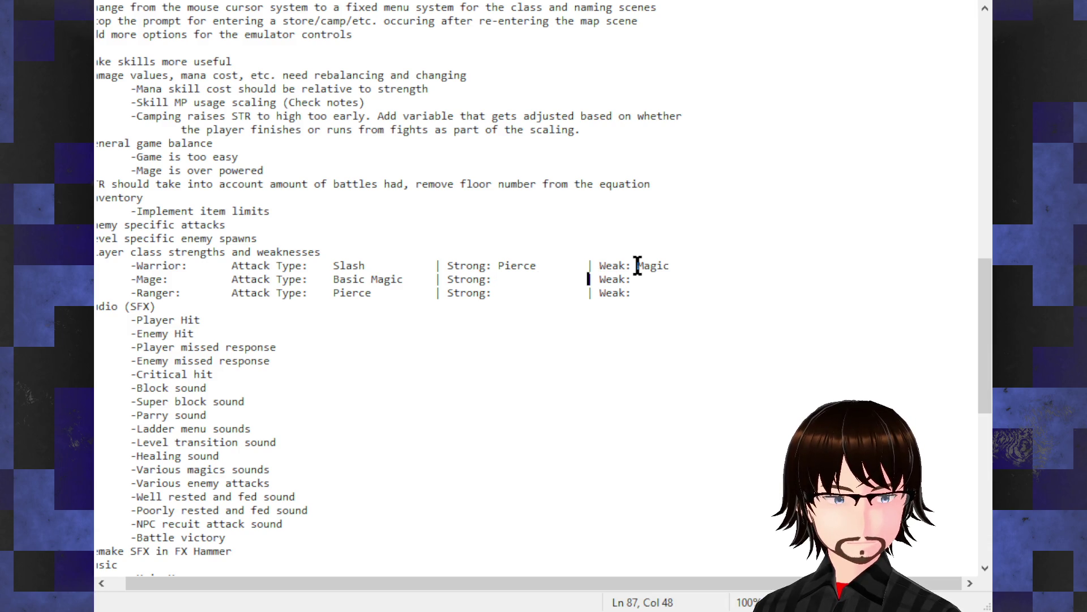
key("Left")
key("Left")
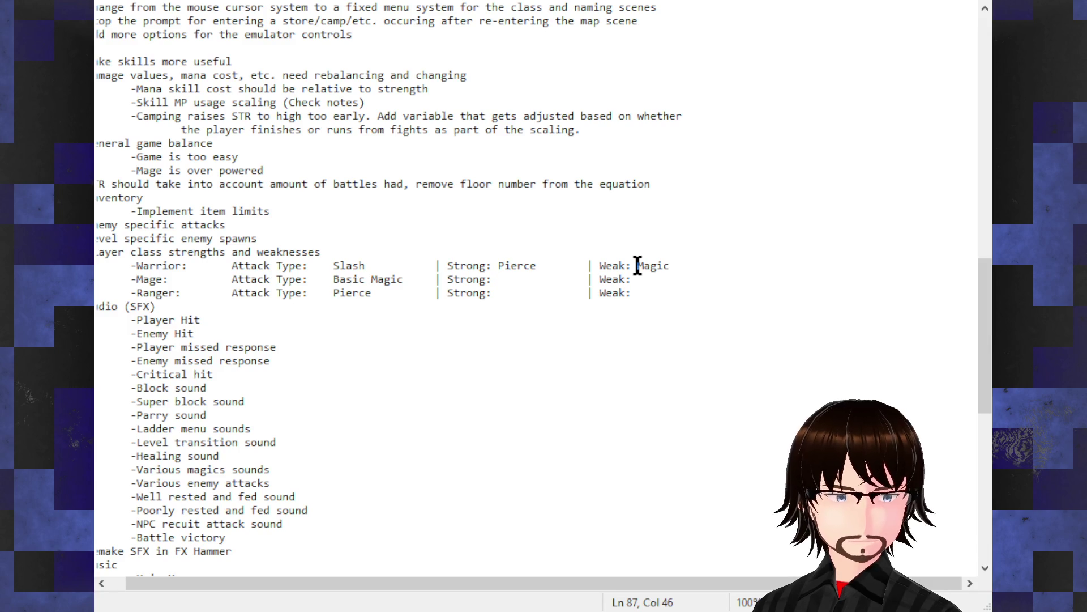
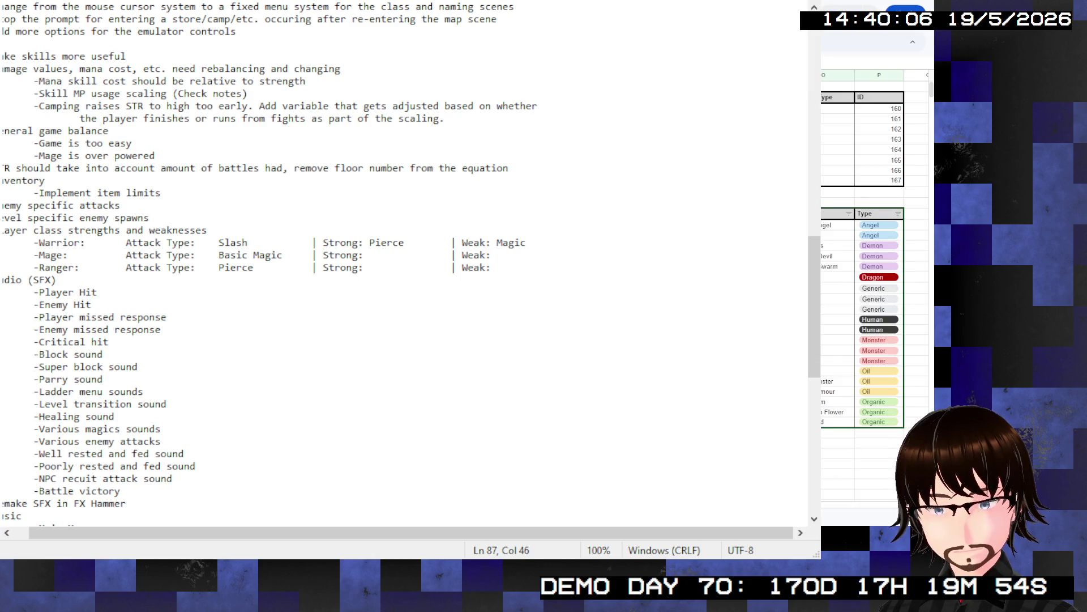
- Switch from the Notepad to-do list back to the Stats & IDs spreadsheet with Alt+Tab
key("alt+Tab")
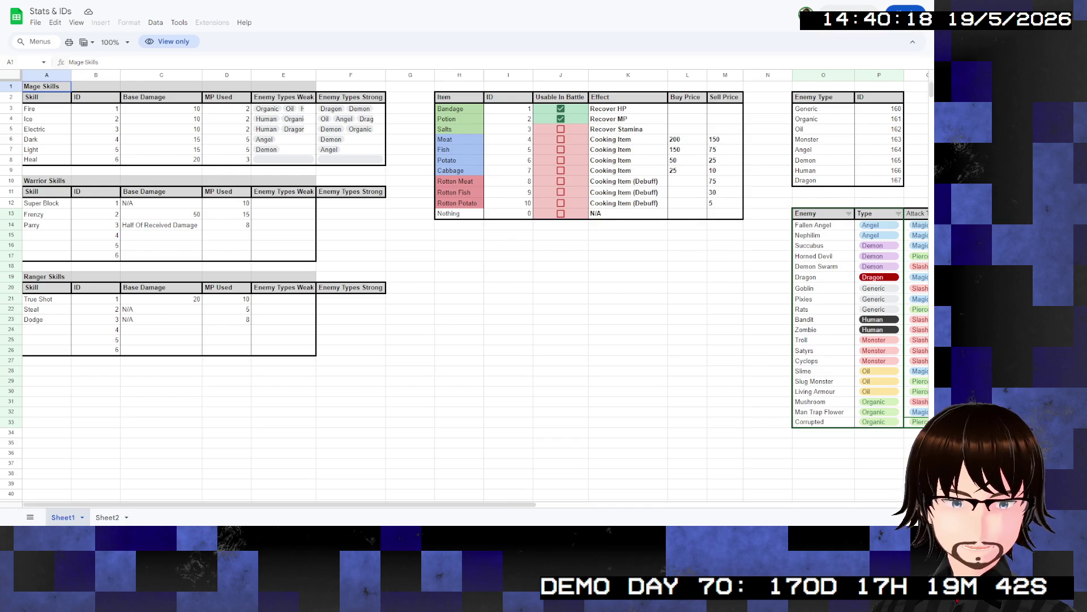
scroll(476, 283, "right", 5)
scroll(476, 283, "down", 2)
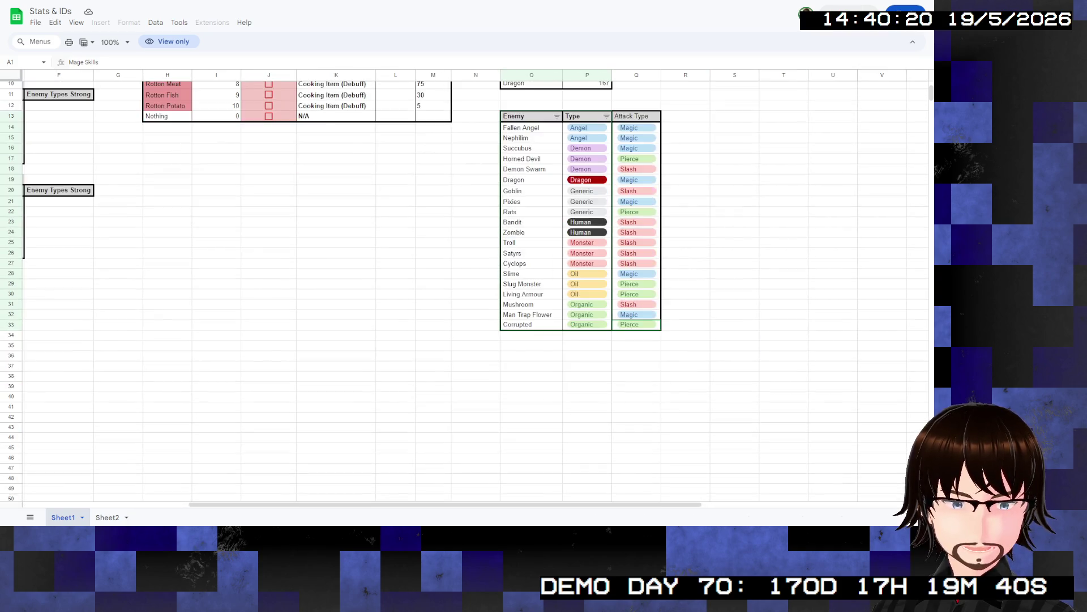
scroll(784, 350, "up", 2)
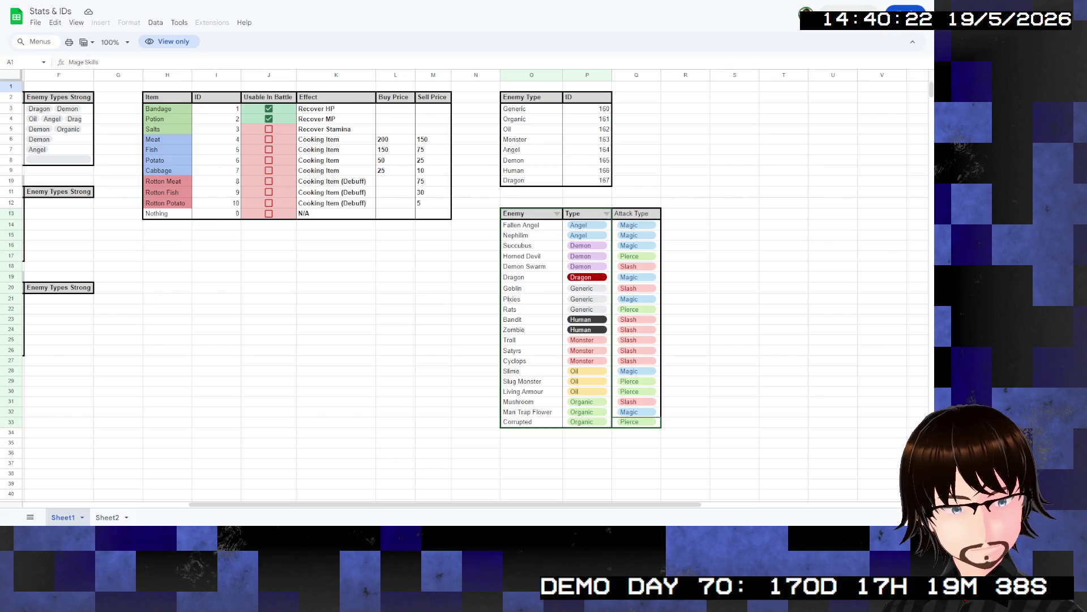
left_click(784, 350)
scroll(476, 283, "down", 3)
scroll(476, 283, "up", 3)
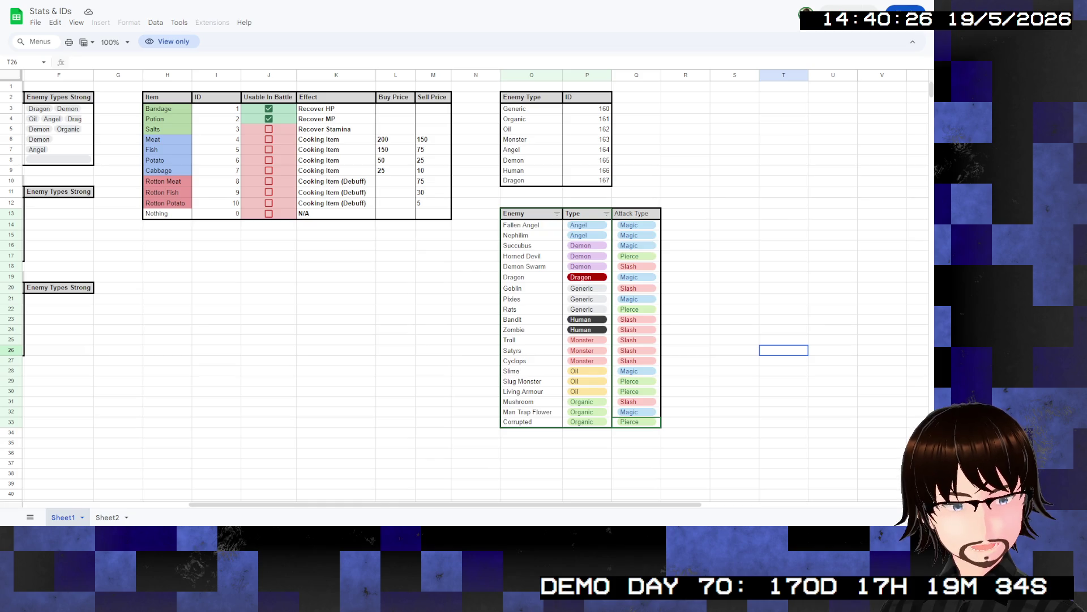
right_click(472, 373)
left_click(433, 401)
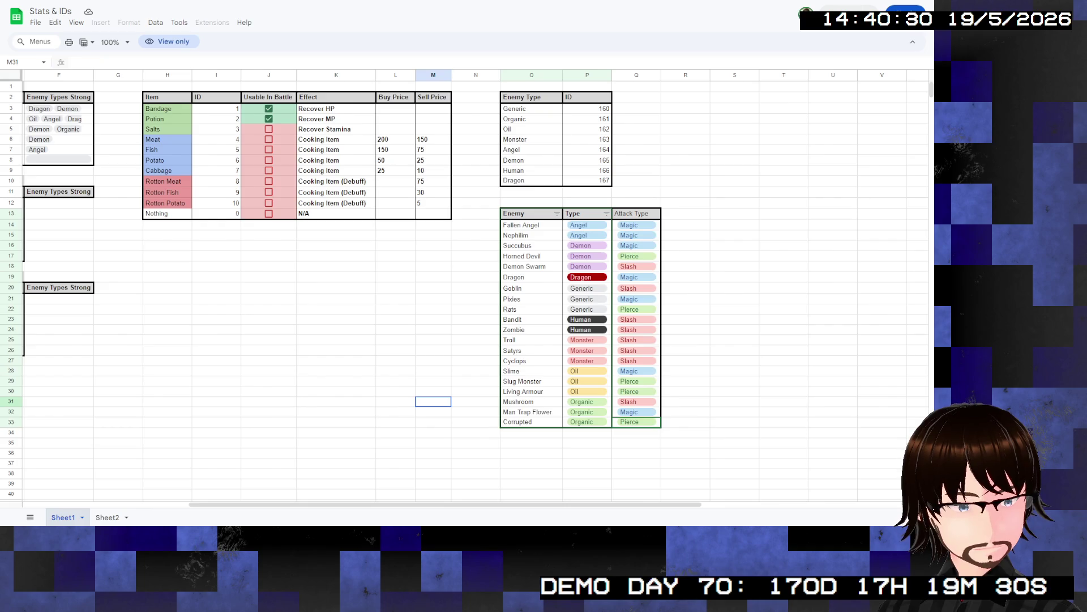
left_click(685, 255)
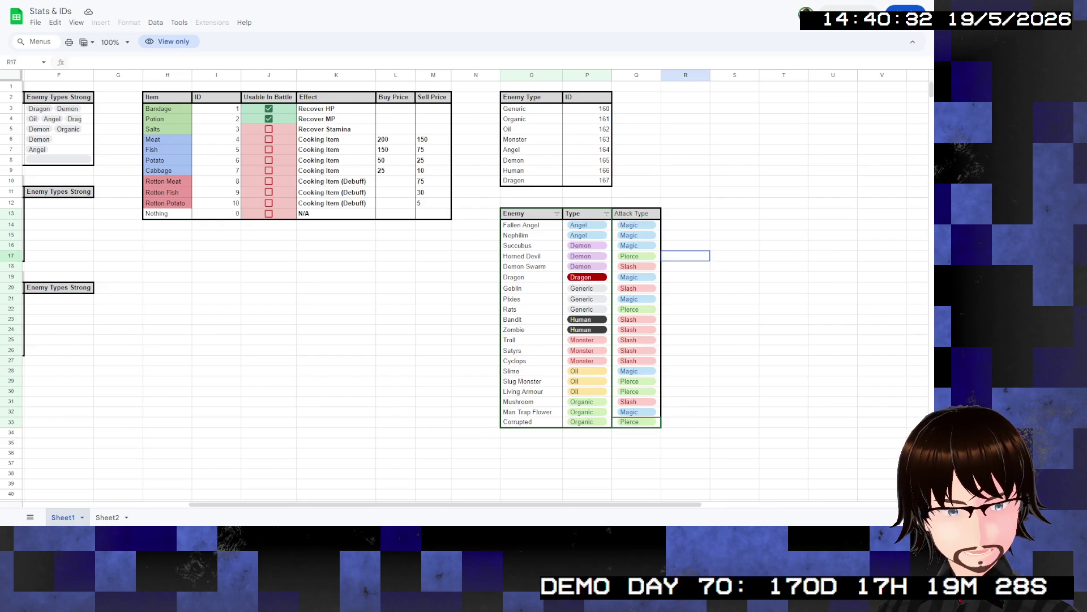
left_click(636, 213)
left_click(636, 224)
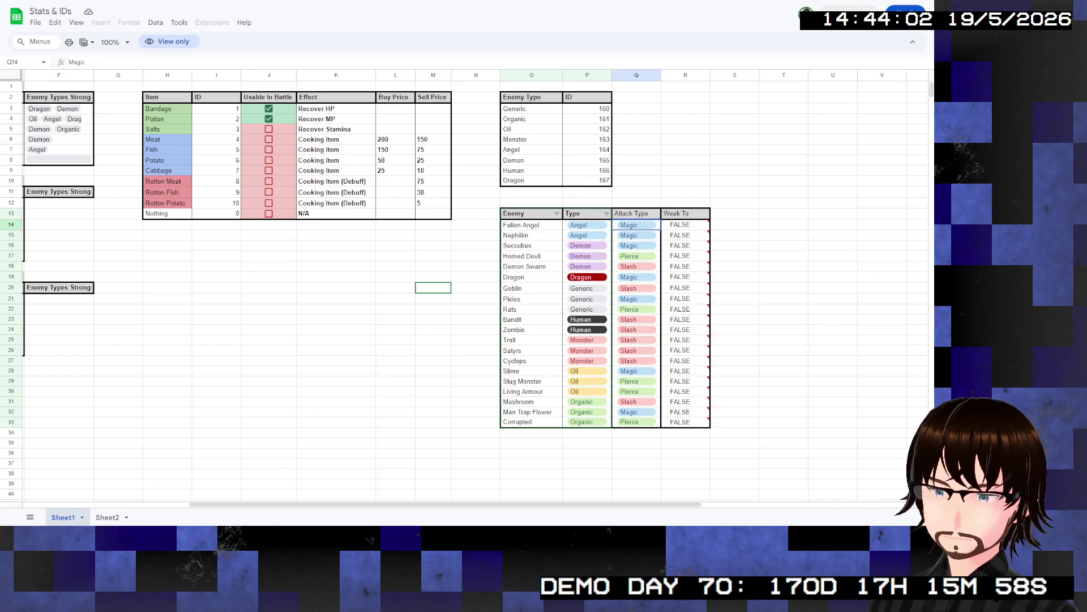
- Scroll across the enemy table, then select an empty cell away from the Weak To column
scroll(476, 283, "left", 2)
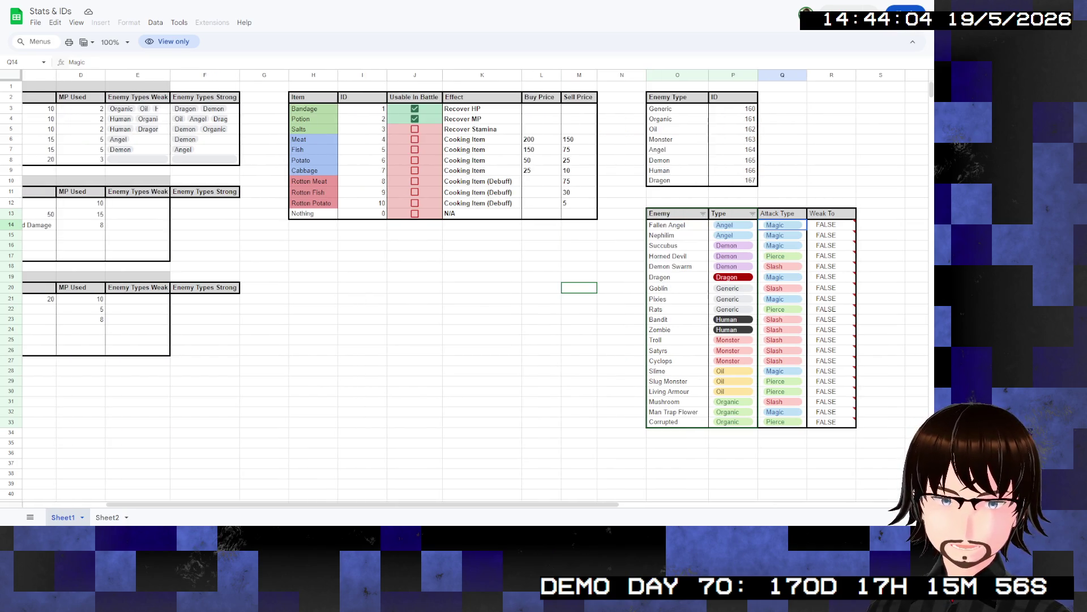
scroll(475, 284, "right", 1)
scroll(476, 283, "right", 1)
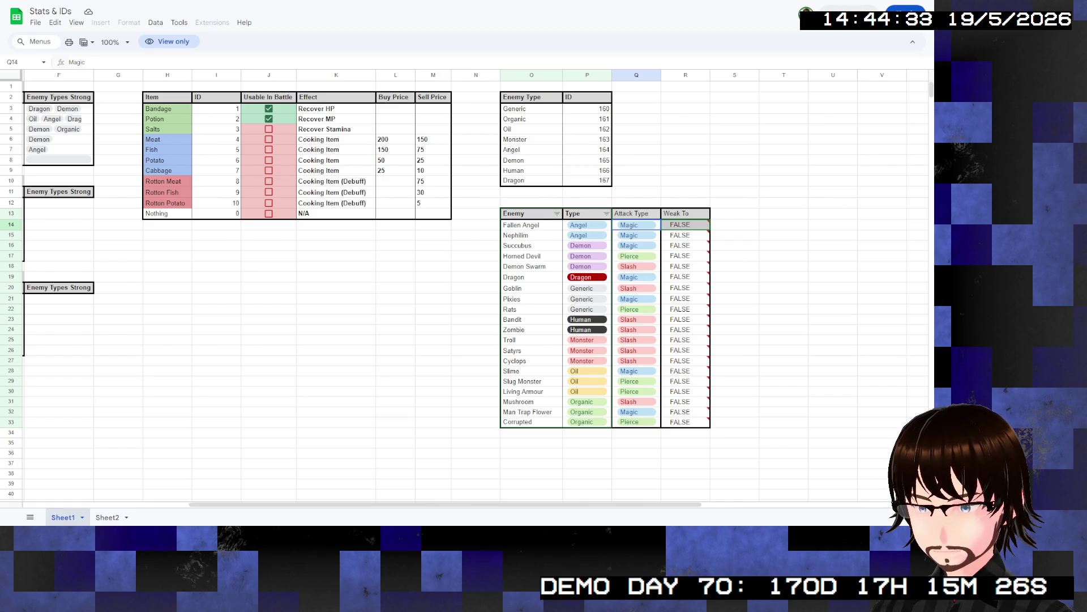
left_click(783, 276)
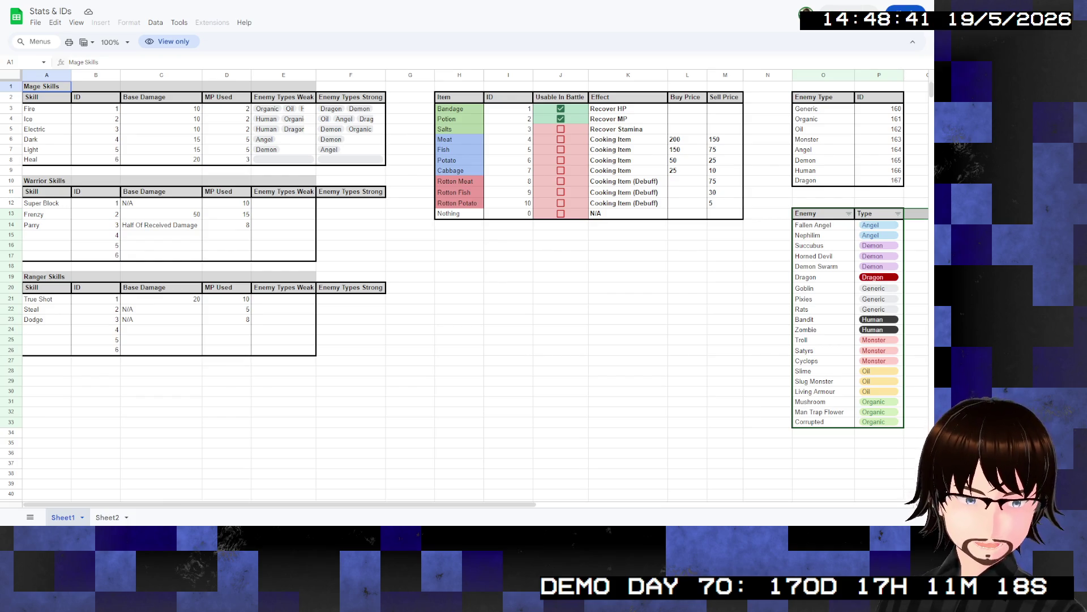
scroll(476, 283, "right", 5)
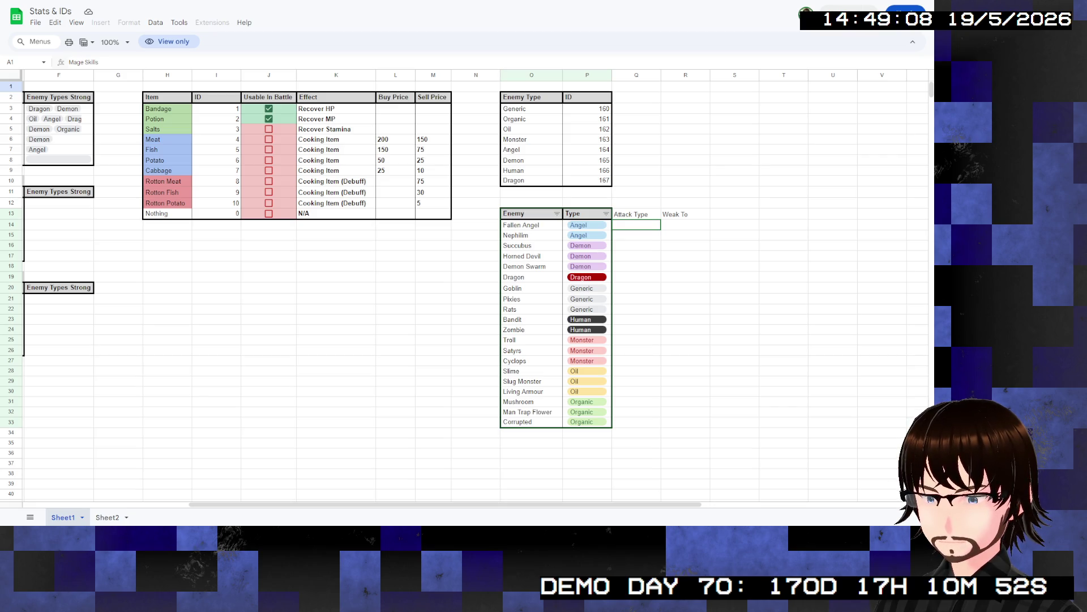
left_click(686, 225)
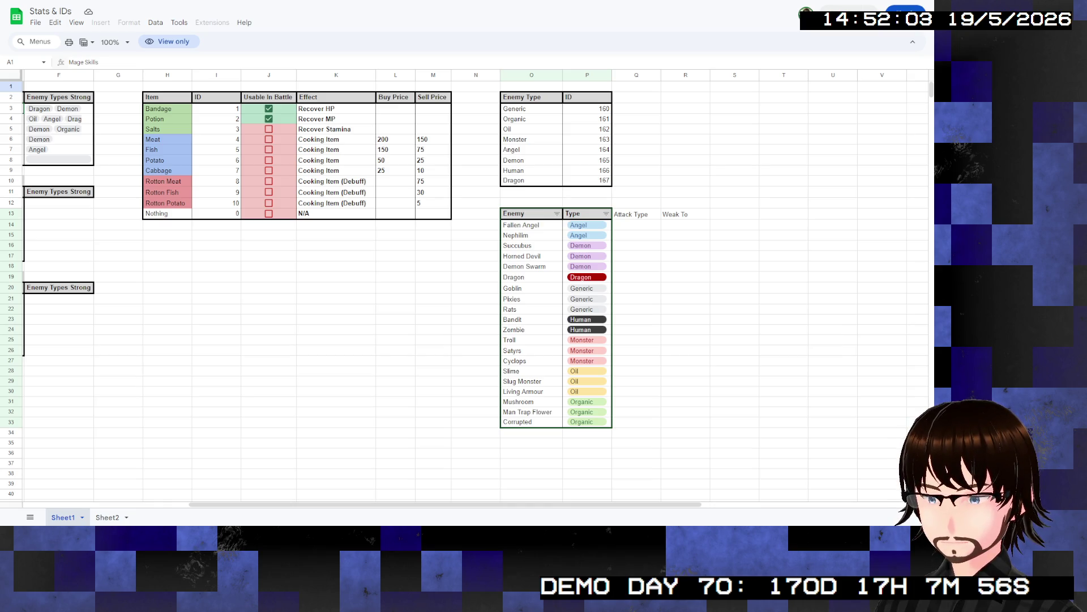
- Select the first Weak To cell in the enemy table
left_click(686, 224)
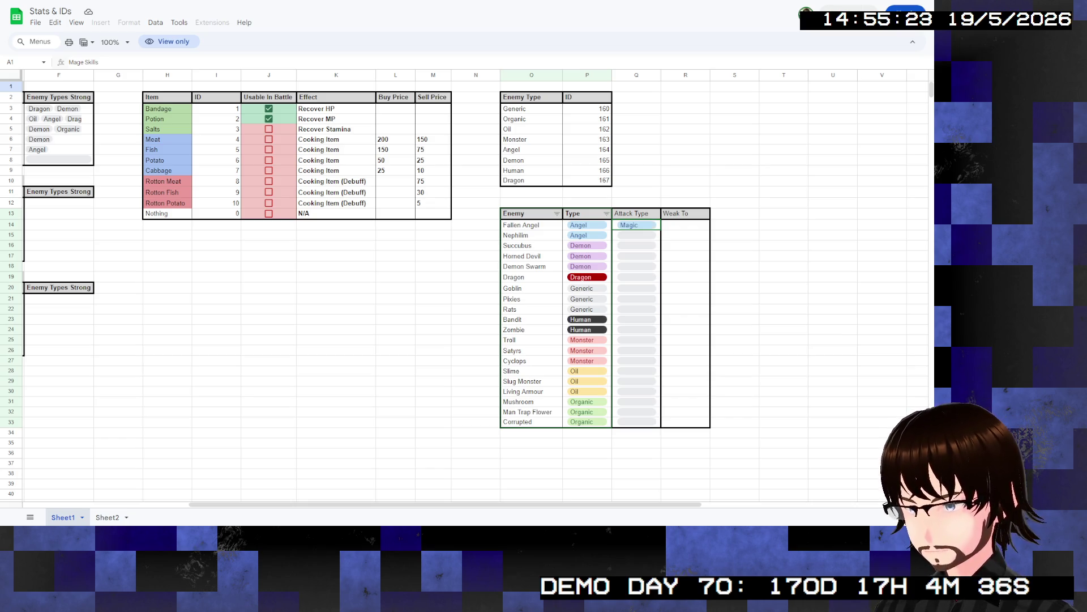
- Select Nephilim's Attack Type cell
left_click(636, 235)
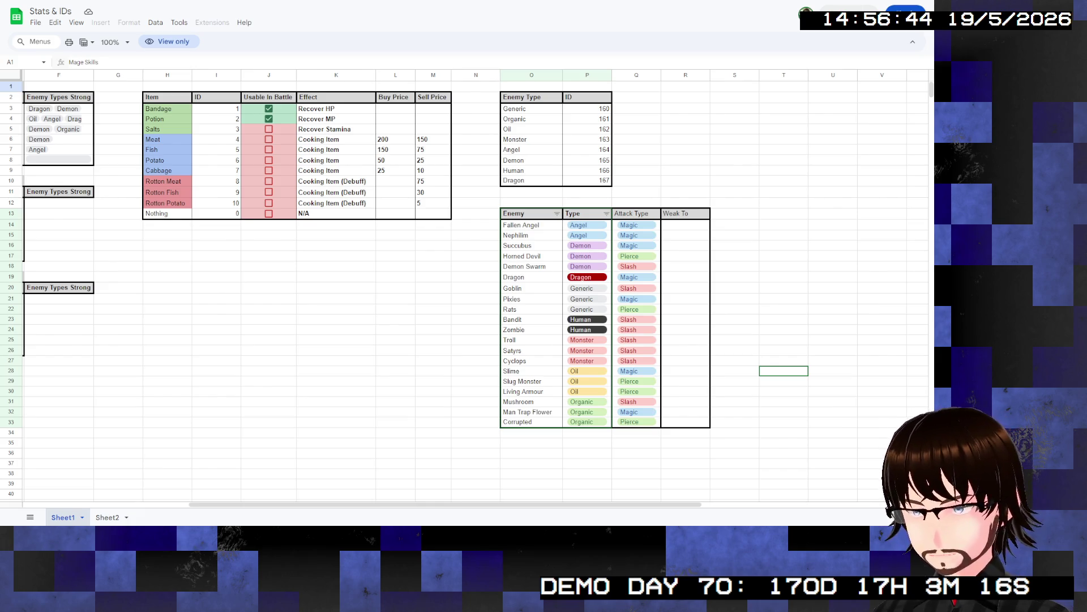
left_click(685, 225)
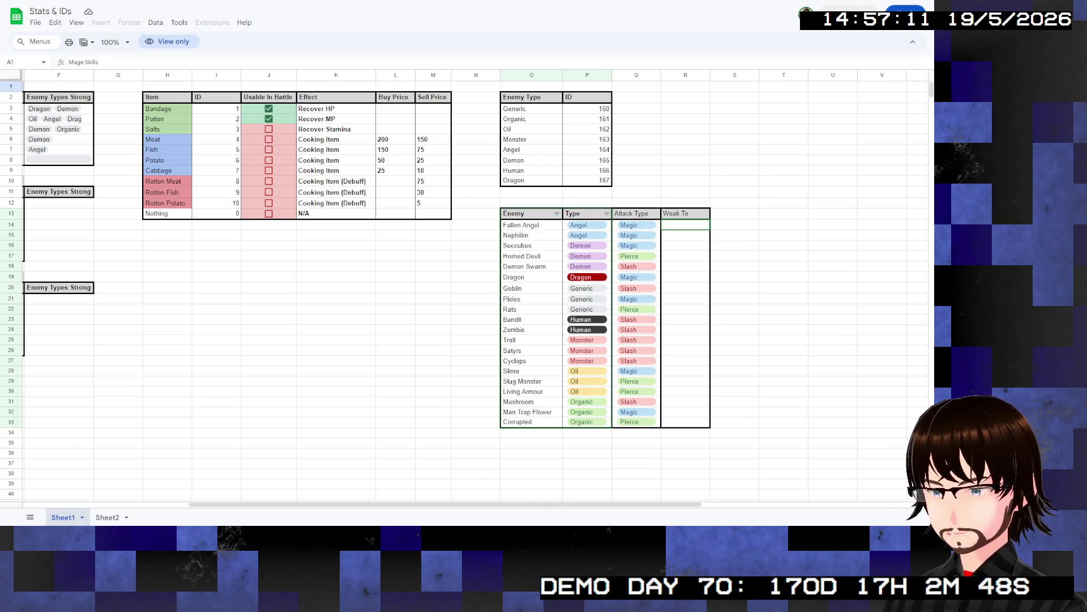
scroll(471, 283, "left", 3)
left_click(734, 225)
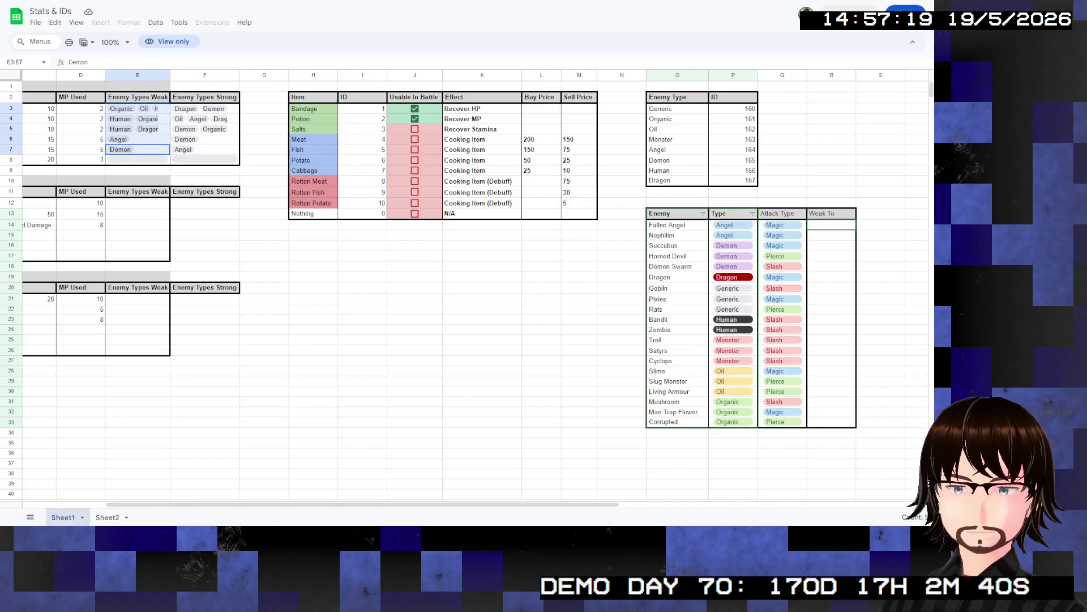
left_click_drag(733, 225, 734, 412)
left_click_drag(137, 109, 138, 150)
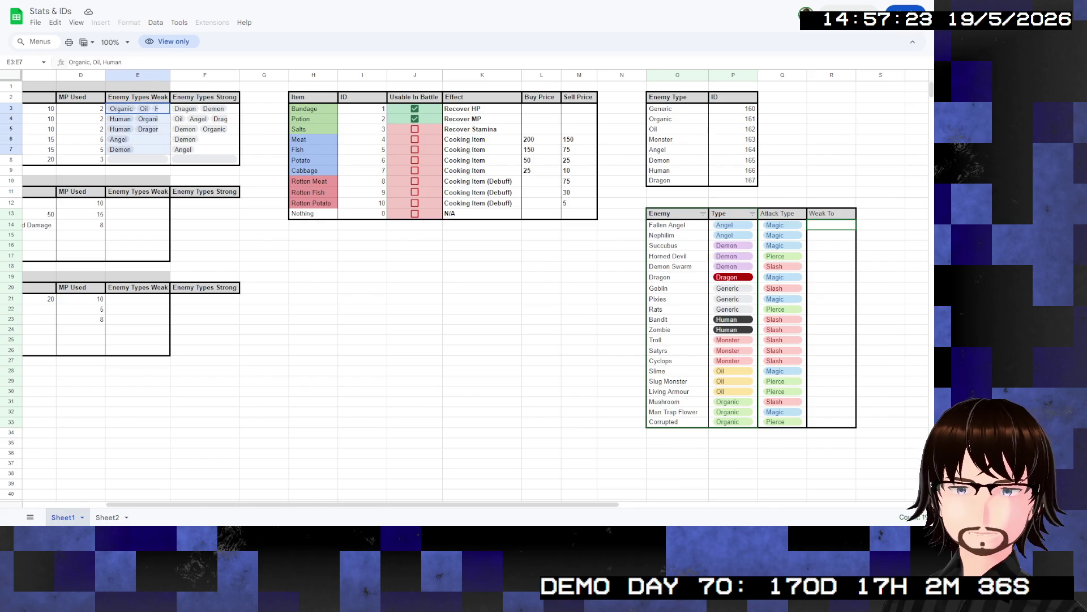
scroll(470, 283, "left", 3)
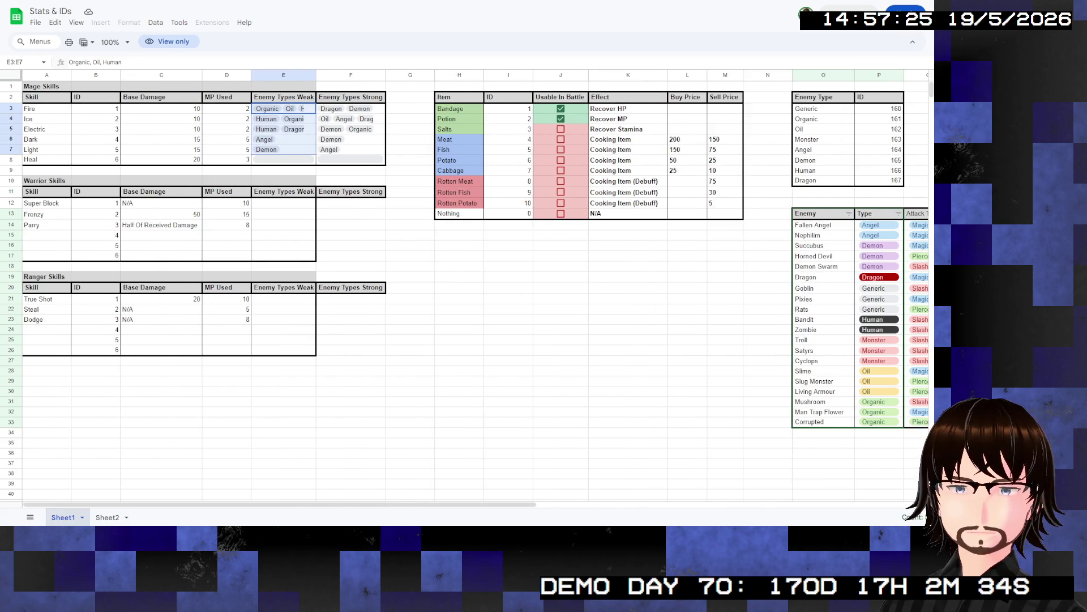
left_click_drag(34, 108, 34, 150)
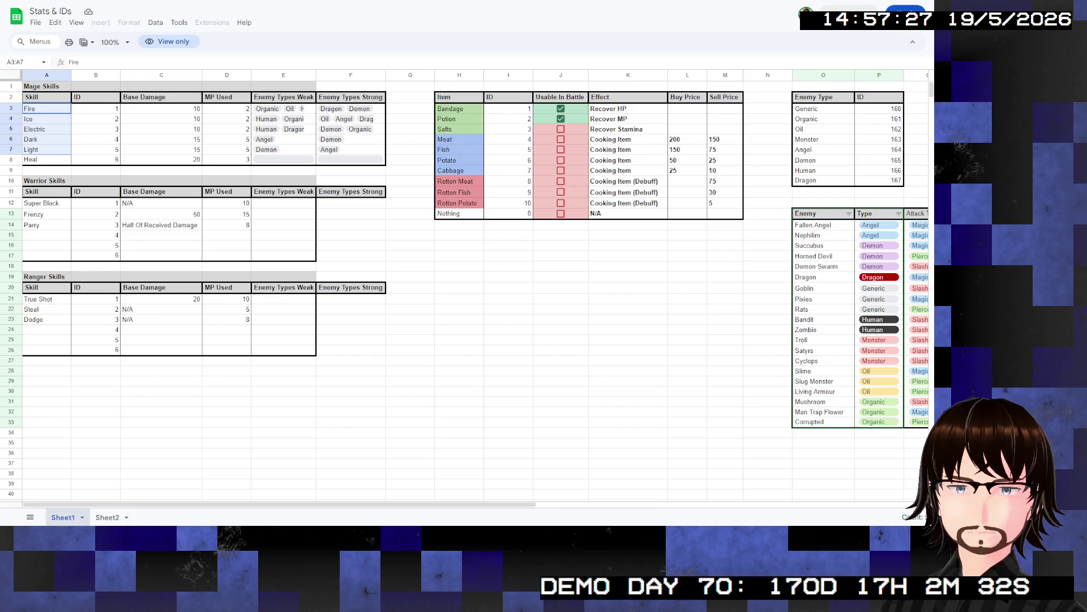
left_click(459, 350)
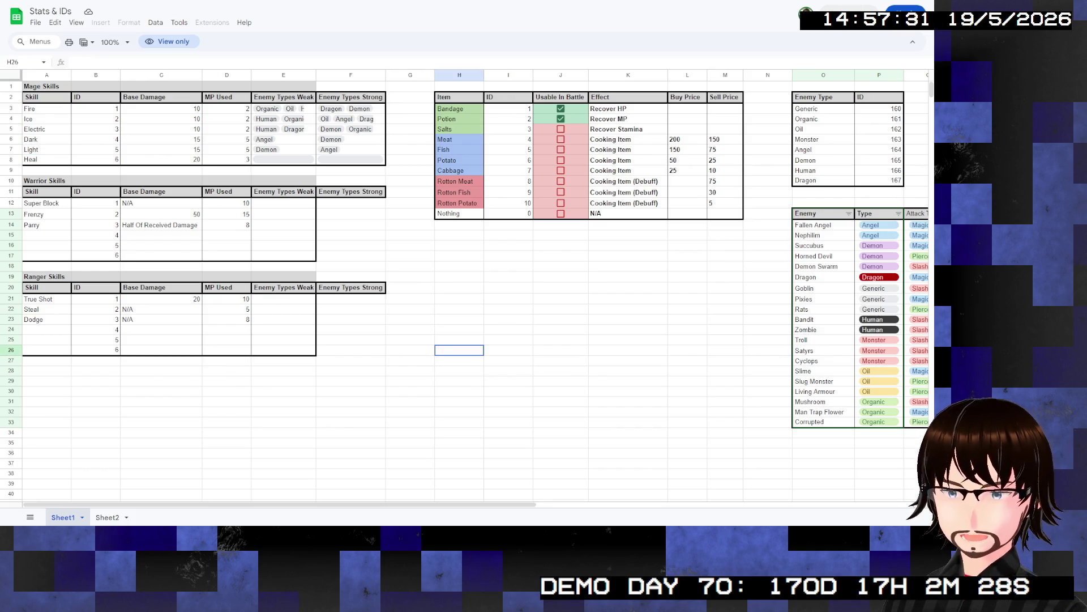
scroll(476, 283, "right", 6)
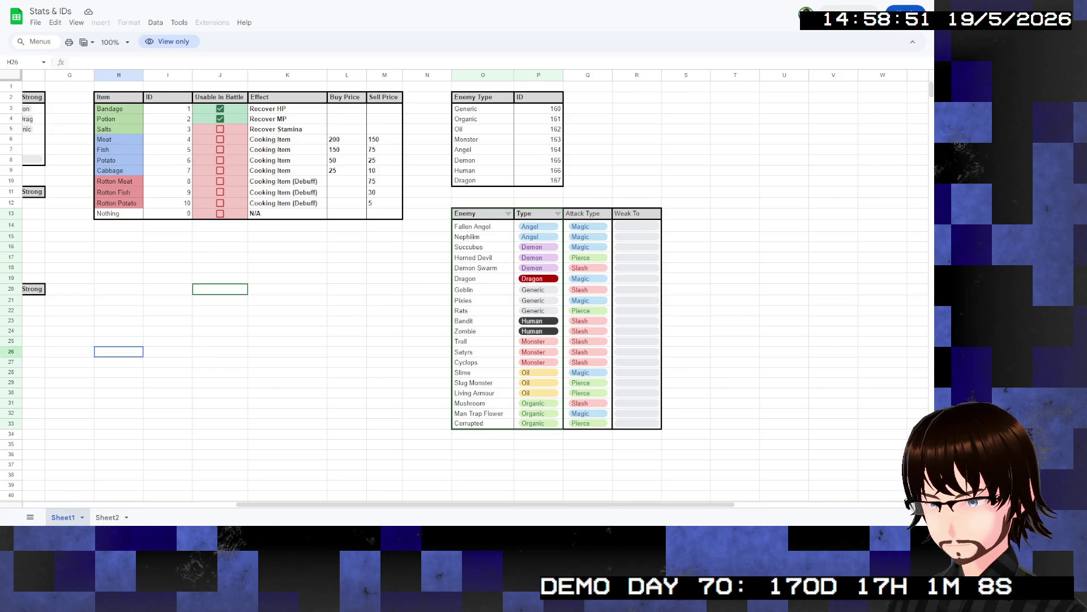
- Scroll the sheet left to bring the enemy table's earlier columns into view
scroll(471, 288, "left", 1)
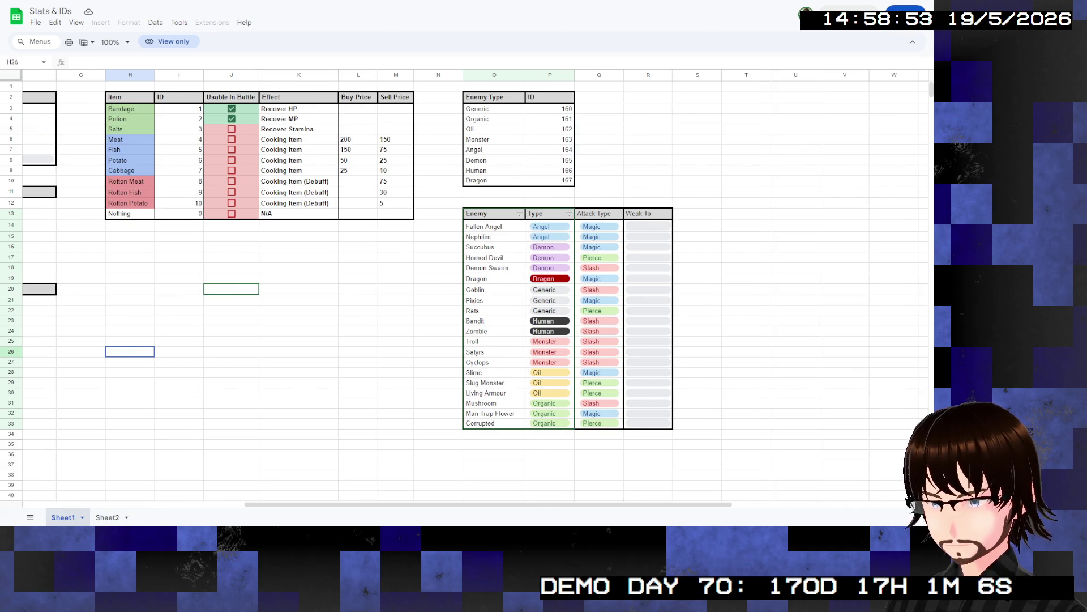
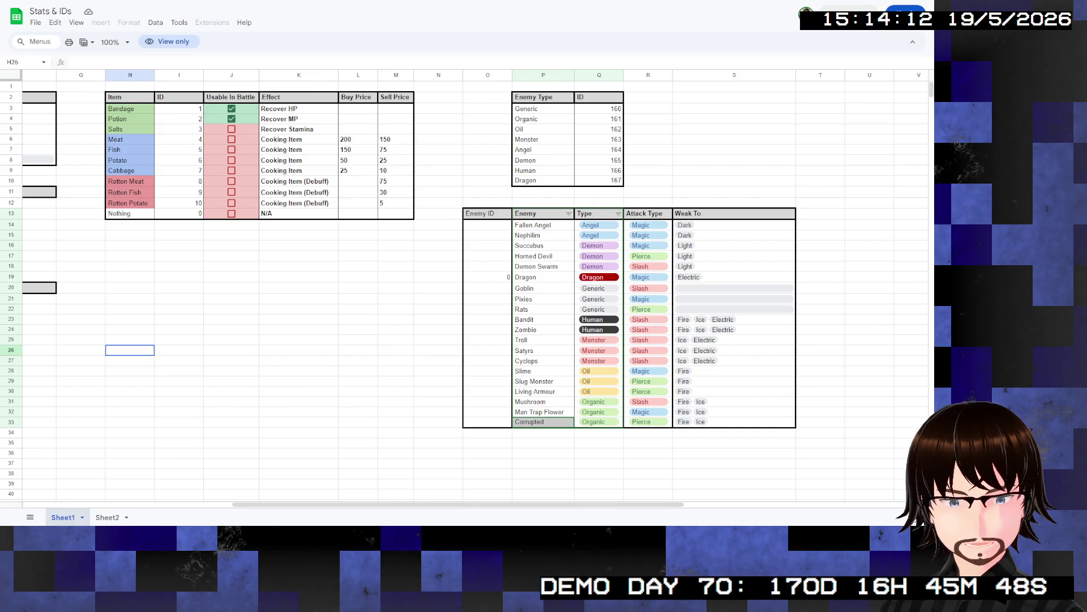
- Switch to the Base Web Drag and Drop List page showing Slime, Rats, Pixies
key("alt+Tab")
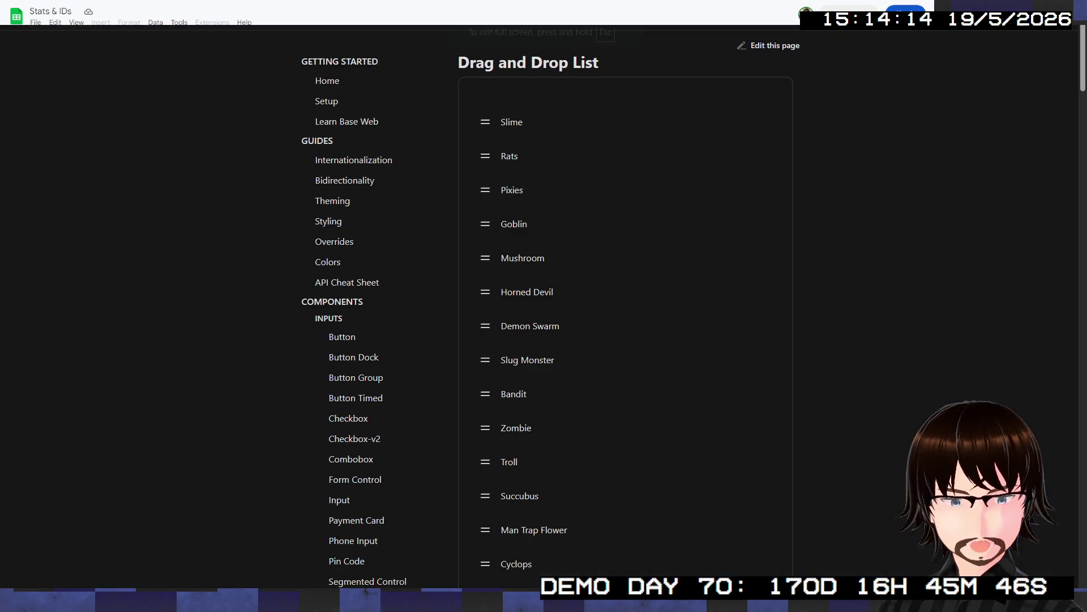
scroll(723, 338, "down", 5)
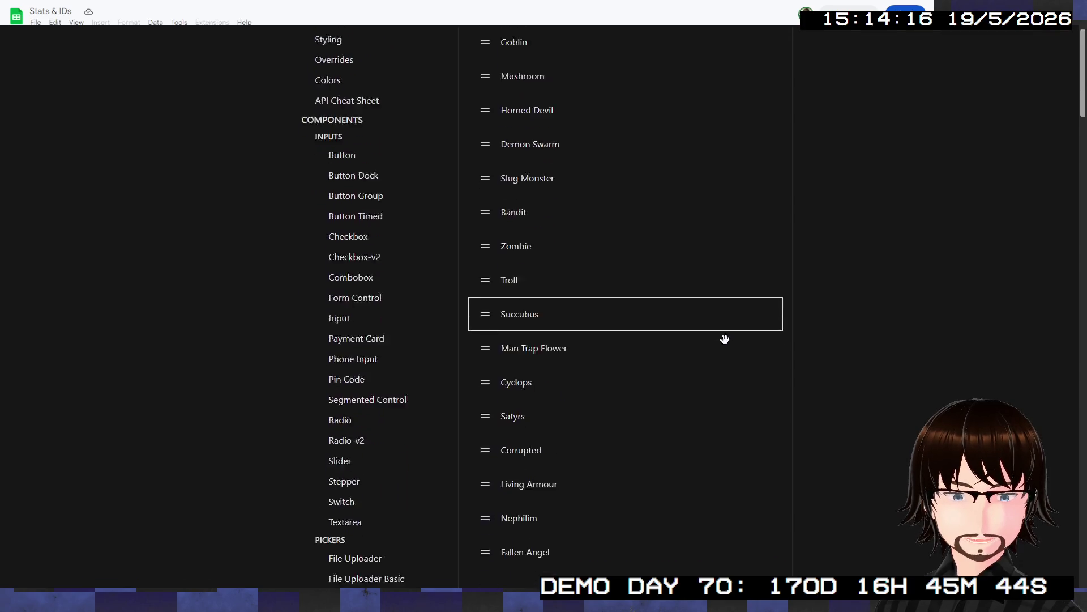
scroll(723, 337, "up", 5)
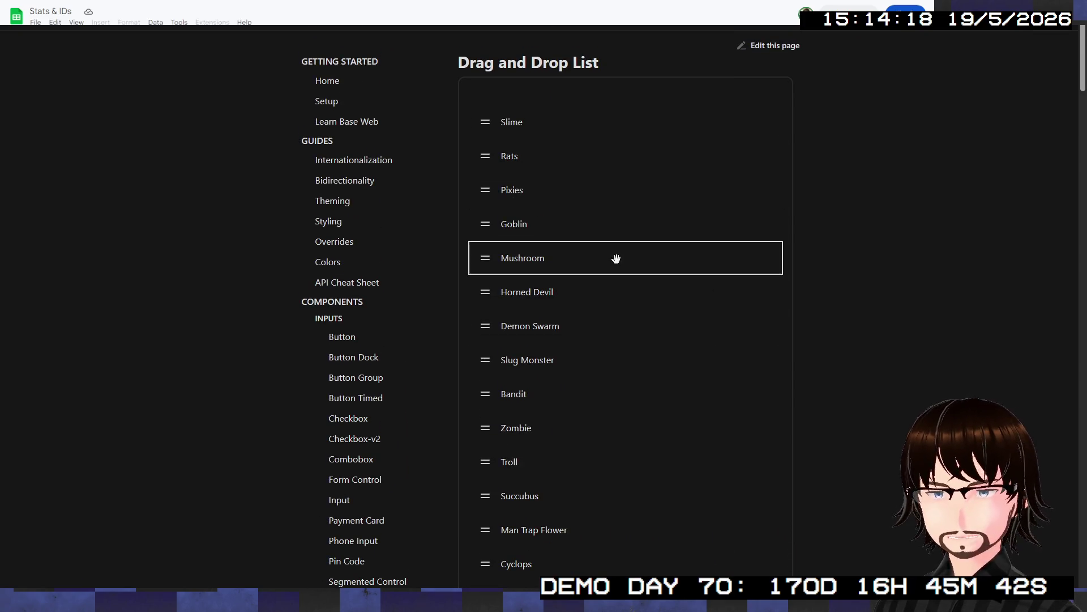
scroll(638, 366, "down", 8)
scroll(672, 372, "up", 5)
scroll(677, 347, "up", 3)
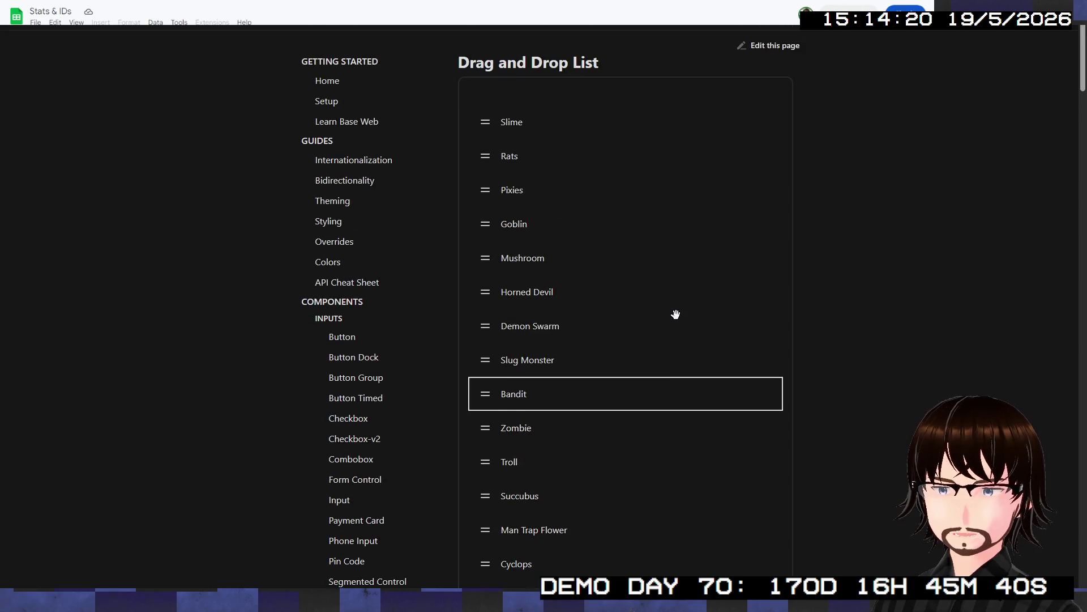